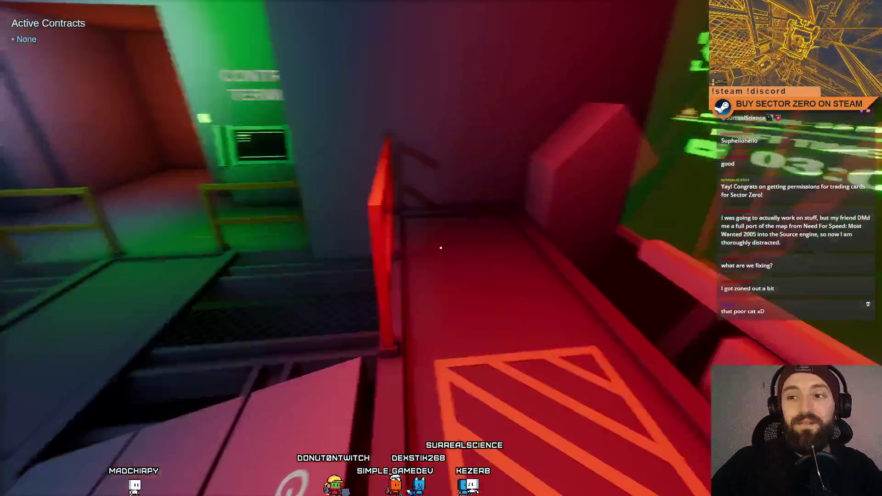
# - Exit fullscreen play, pause the game, and show the Hangar in the Scene view
pyautogui.moveTo(441, 248)
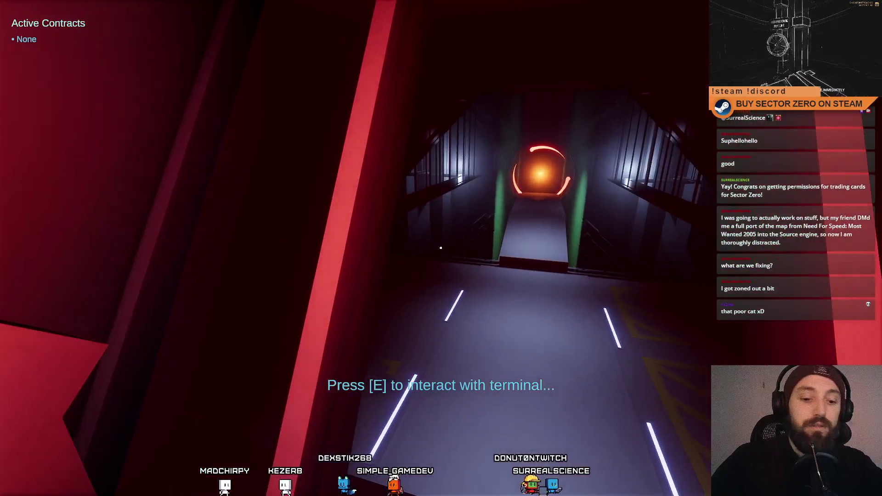
pyautogui.press('F11')
pyautogui.press('Escape')
pyautogui.click(487, 31)
pyautogui.click(300, 46)
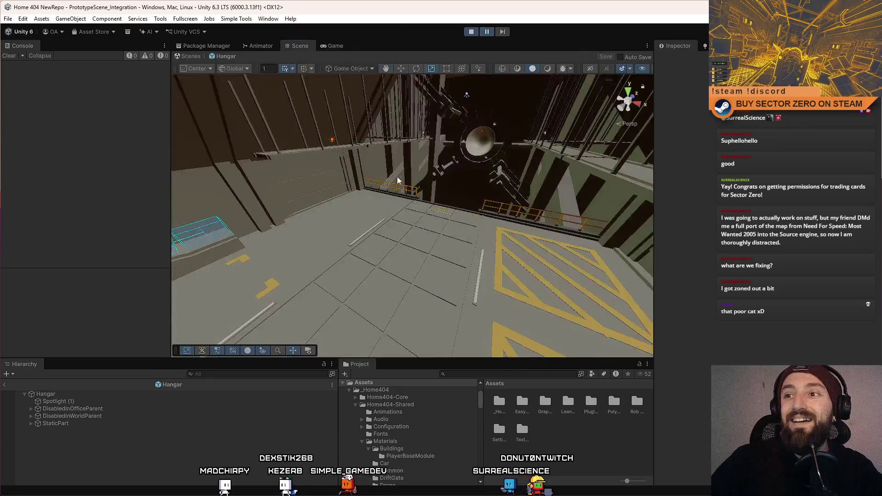
# - Leave the Hangar prefab and return to the full scene in the Scene view
pyautogui.press('w')
pyautogui.click(189, 47)
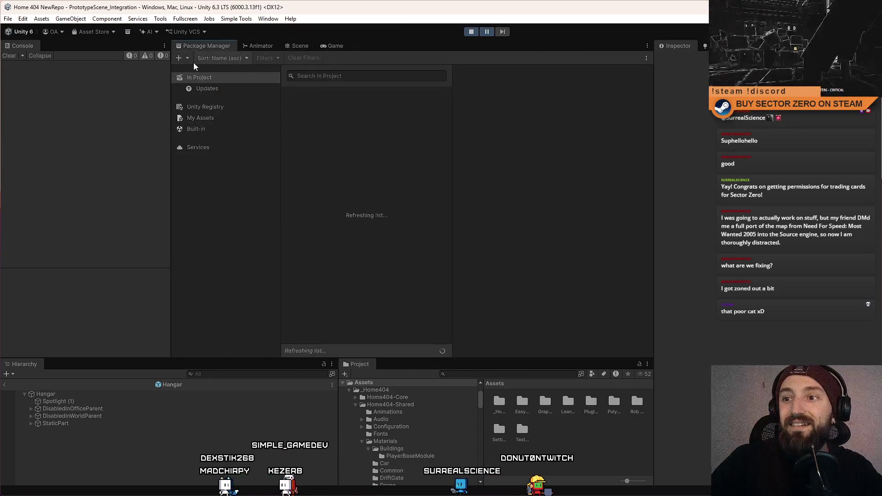
pyautogui.hotkey('ctrl', '2')
pyautogui.hotkey('ctrl', '1')
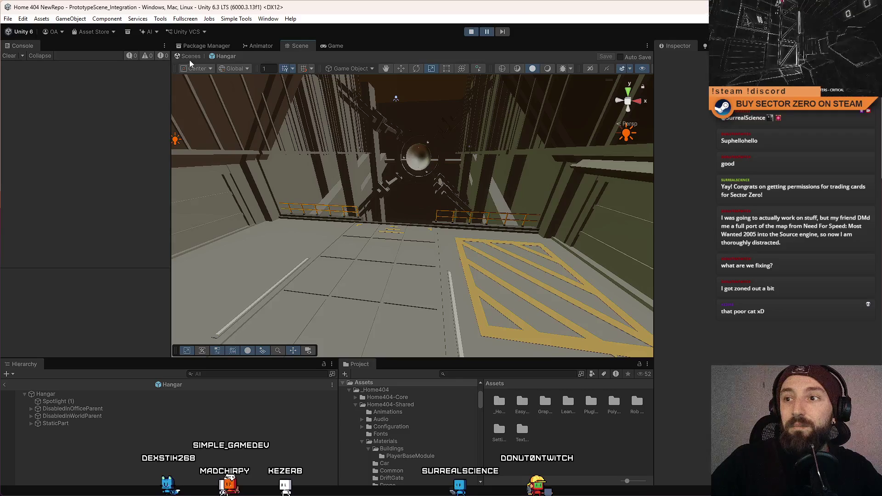
pyautogui.click(191, 56)
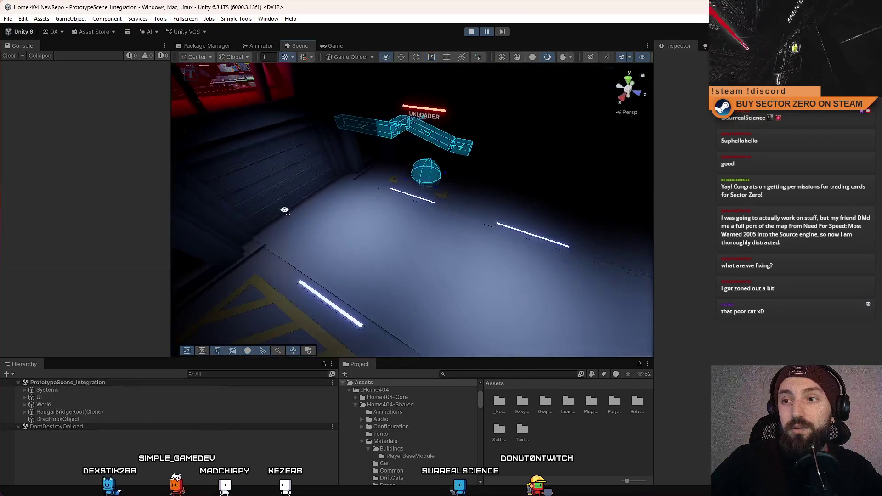
# - Try the Collider material on the corridor floor, then undo it
pyautogui.click(350, 235)
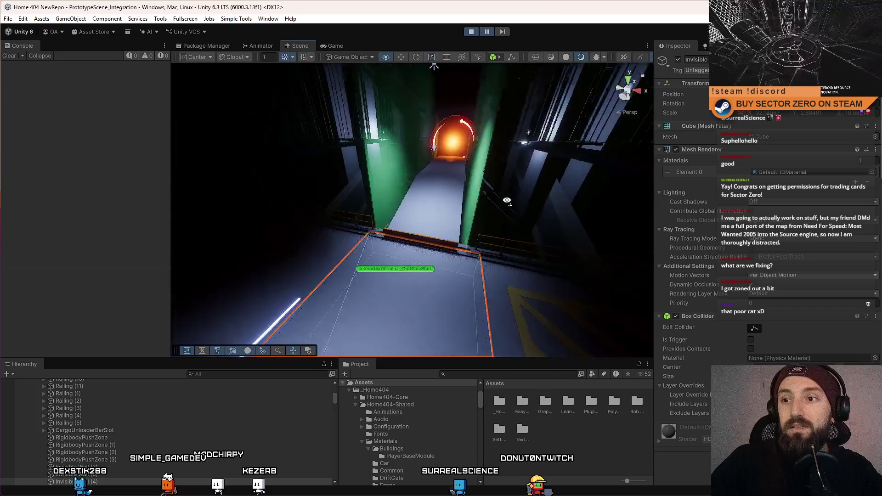
pyautogui.click(341, 216)
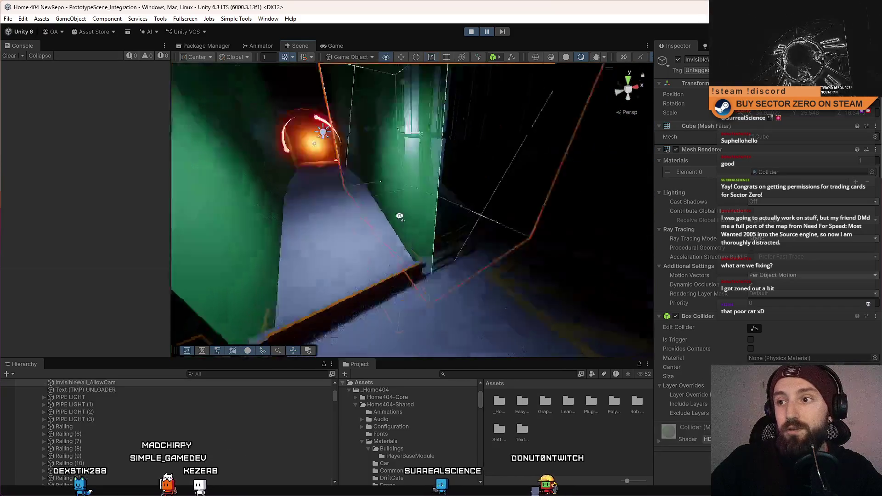
pyautogui.moveTo(359, 256); pyautogui.dragTo(437, 227)
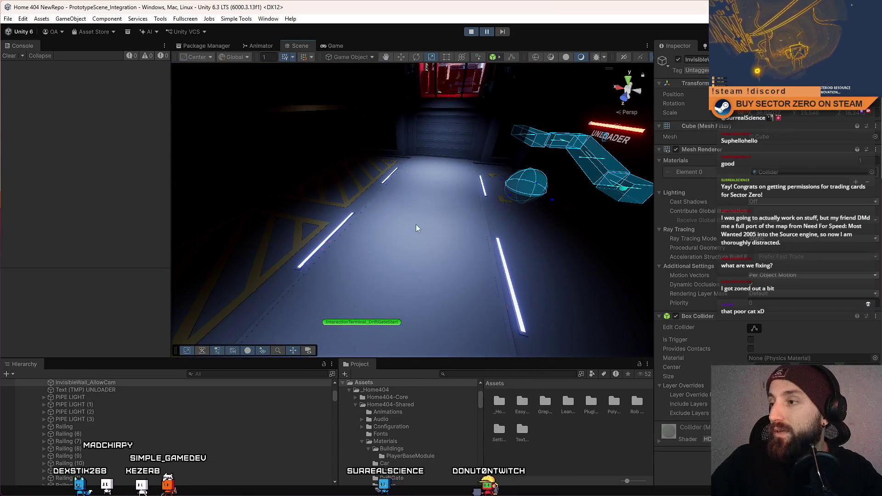
pyautogui.click(417, 225)
pyautogui.click(872, 173)
pyautogui.write('collider')
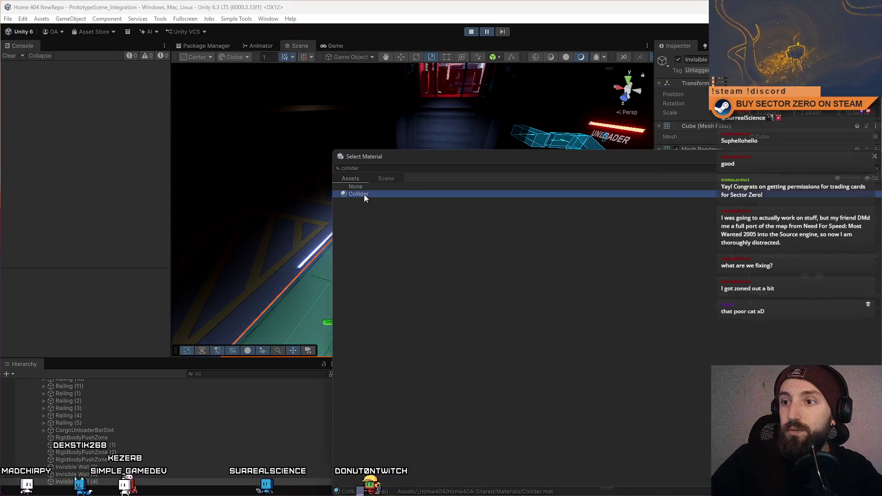
pyautogui.doubleClick(359, 194)
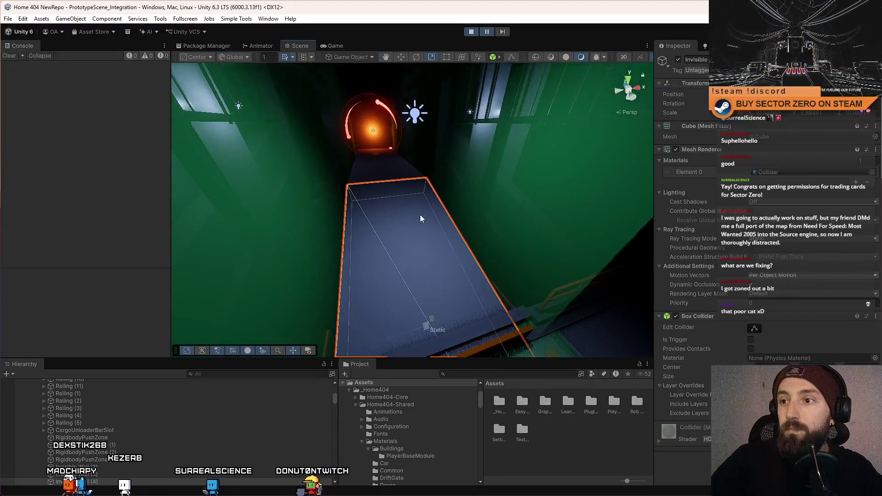
pyautogui.hotkey('ctrl', 'z')
# - Assign the Collider material to the Invisible Wall (5) cube's Mesh Renderer
pyautogui.moveTo(357, 249)
pyautogui.mouseDown()
pyautogui.moveTo(545, 243)
pyautogui.moveTo(467, 216)
pyautogui.moveTo(319, 239)
pyautogui.moveTo(164, 243)
pyautogui.moveTo(255, 244)
pyautogui.moveTo(433, 192)
pyautogui.moveTo(498, 110)
pyautogui.moveTo(414, 157)
pyautogui.moveTo(343, 178)
pyautogui.mouseUp()
pyautogui.click(467, 220)
pyautogui.click(343, 178)
pyautogui.press('f')
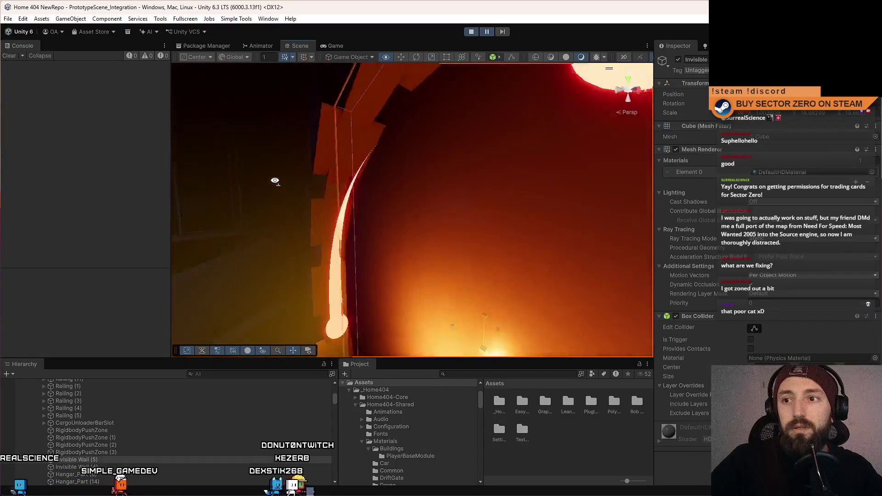
pyautogui.click(872, 173)
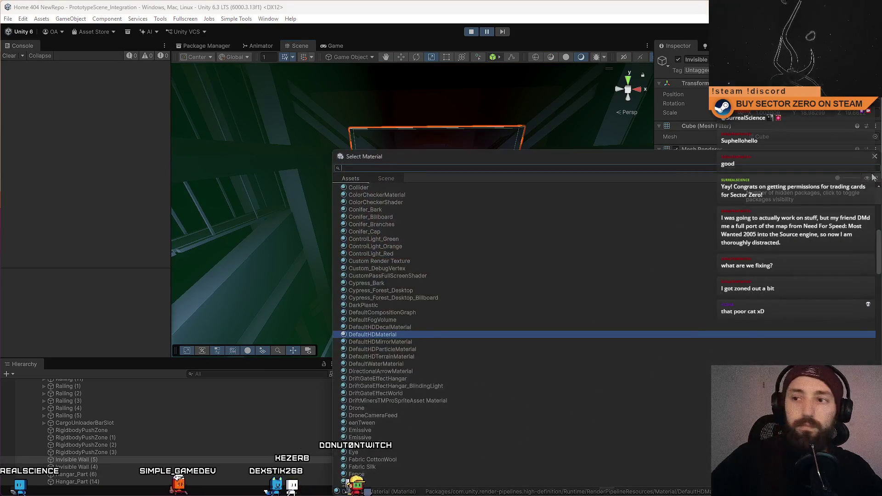
pyautogui.press('Down')
pyautogui.press('Return')
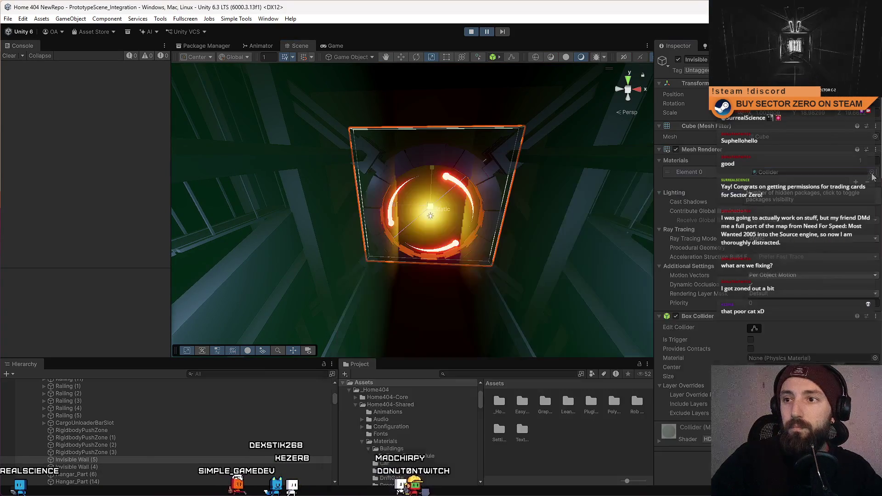
pyautogui.moveTo(331, 216); pyautogui.dragTo(313, 227)
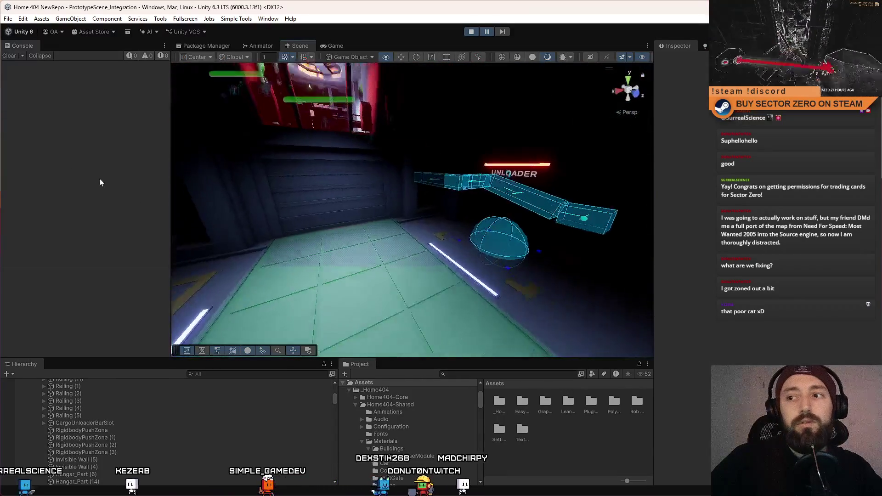
# - Switch the Scene view to Shaded, then resume the game in the Game view
pyautogui.moveTo(193, 225)
pyautogui.mouseDown()
pyautogui.moveTo(299, 290)
pyautogui.moveTo(186, 260)
pyautogui.mouseUp()
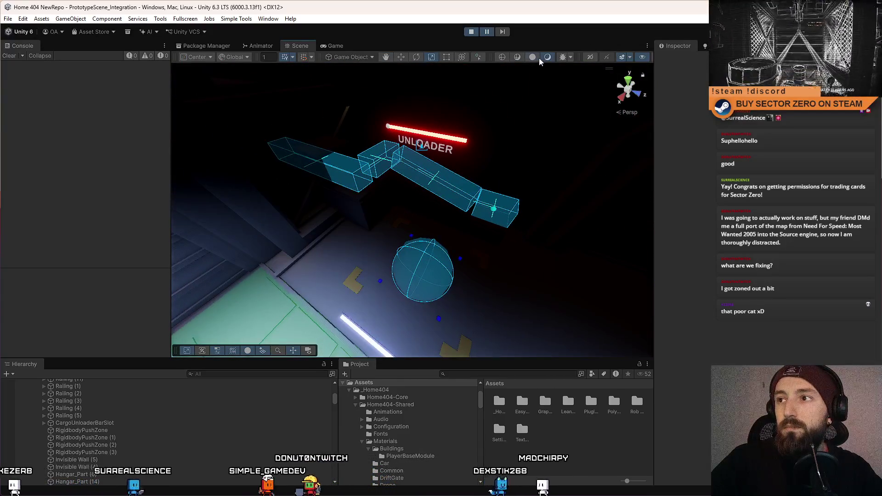
pyautogui.click(532, 57)
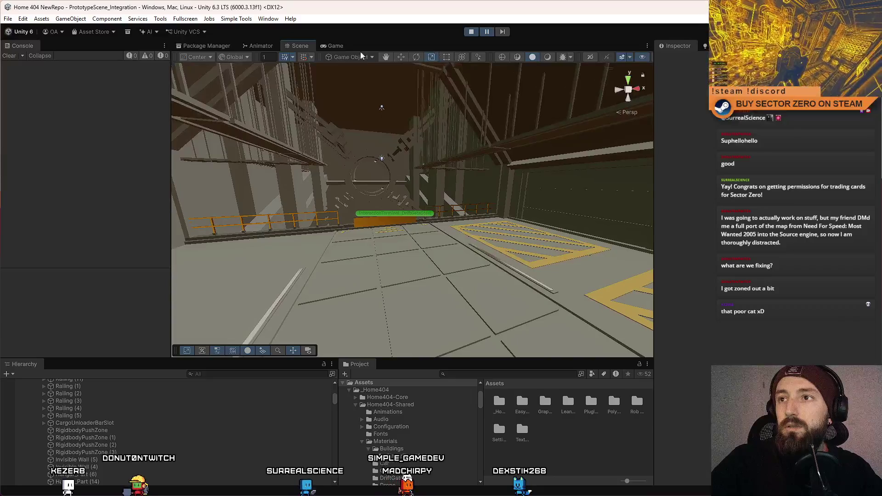
pyautogui.click(348, 47)
pyautogui.click(487, 33)
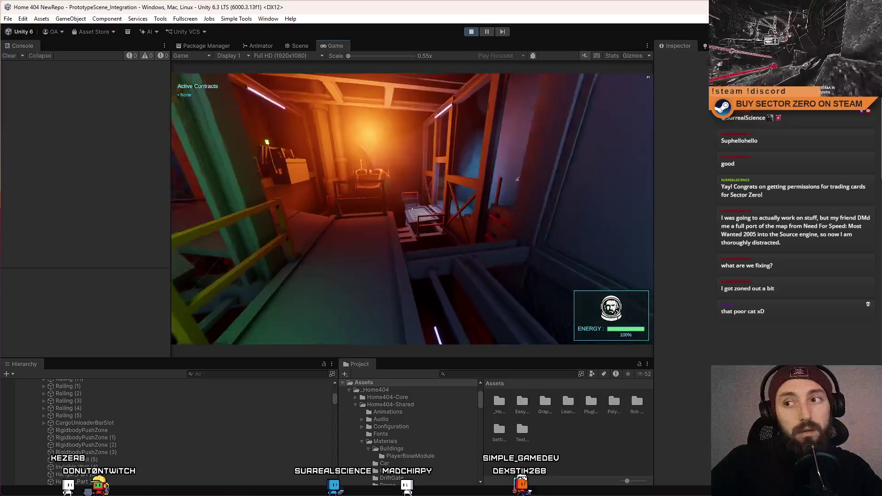
# - Drive the rover up to the Drift Gate, pause, and search the Project for 'collider'
pyautogui.press('w')
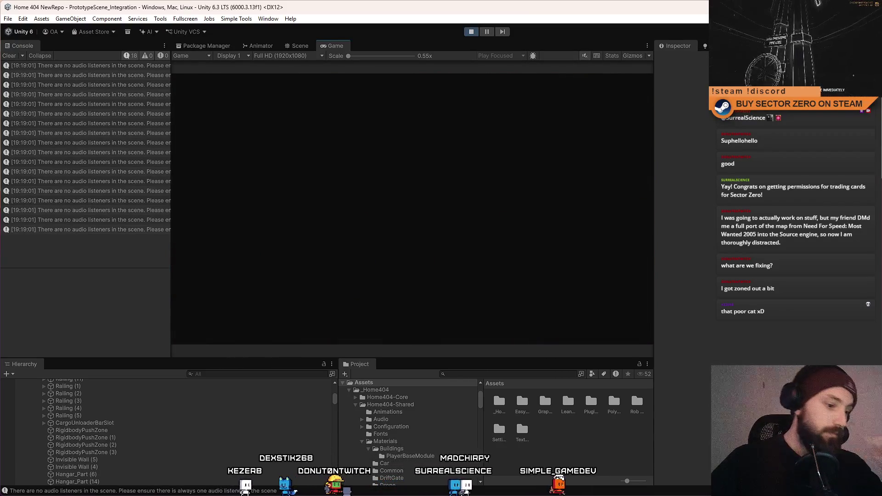
pyautogui.press('w')
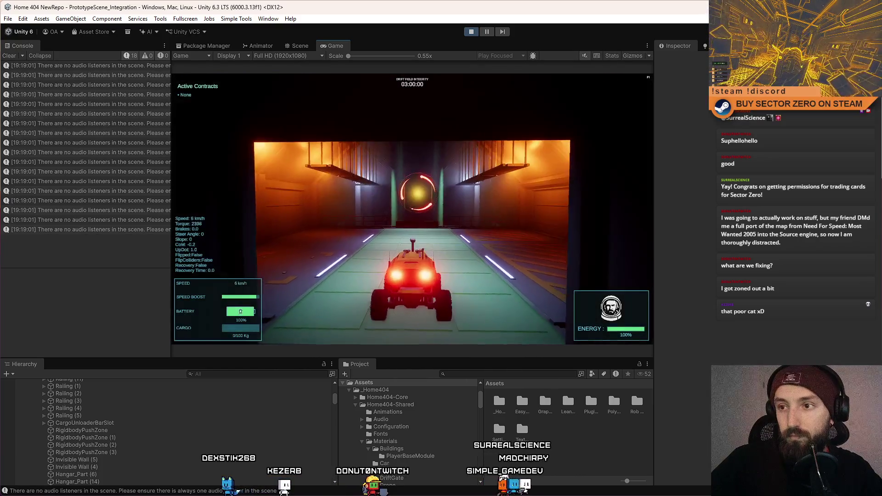
pyautogui.press('s')
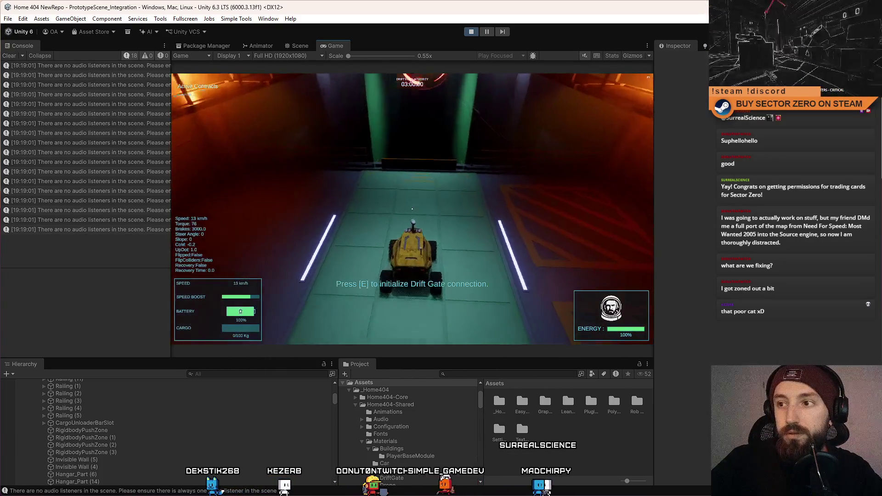
pyautogui.press('w')
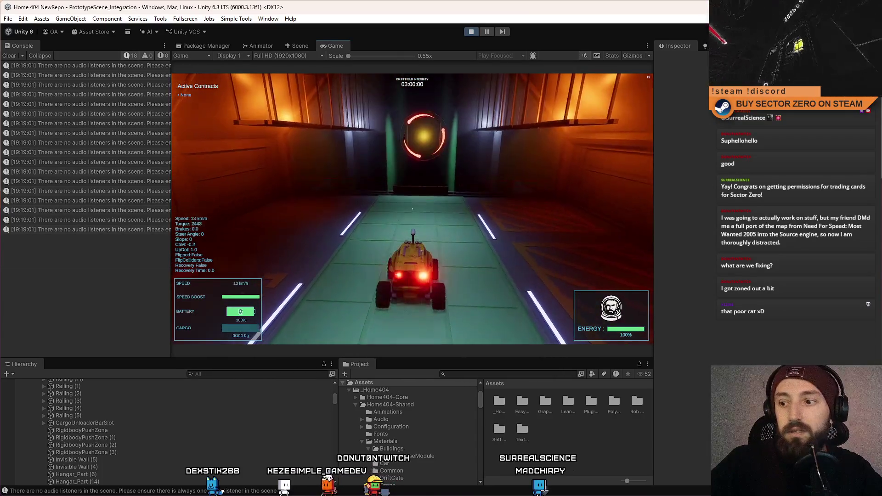
pyautogui.press('Escape')
pyautogui.press('Escape')
pyautogui.click(473, 375)
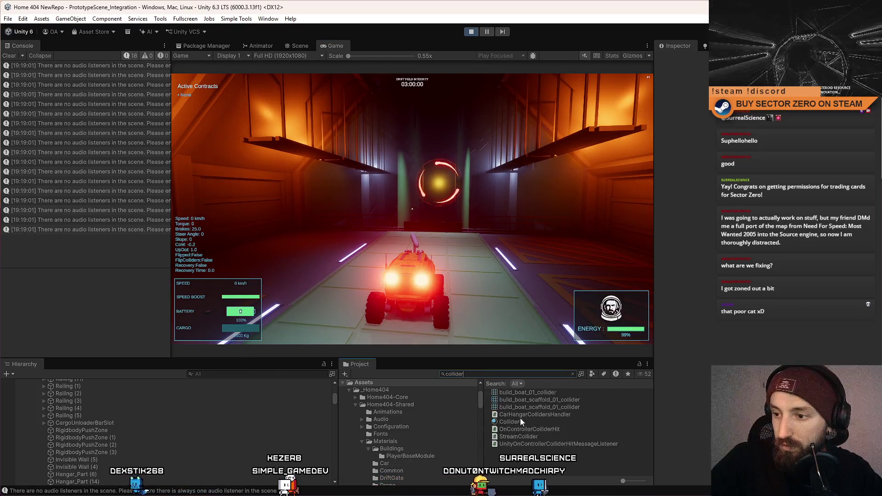
# - Set the Collider material's colour to bright green (R 0.3349, G 1) with lowered alpha
pyautogui.click(525, 421)
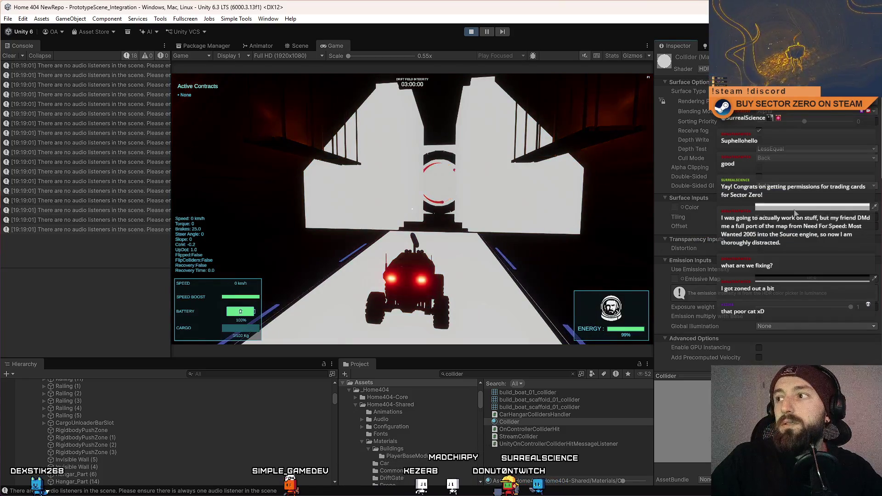
pyautogui.click(794, 207)
pyautogui.moveTo(805, 247)
pyautogui.mouseDown()
pyautogui.moveTo(840, 251)
pyautogui.moveTo(820, 251)
pyautogui.moveTo(831, 254)
pyautogui.mouseUp()
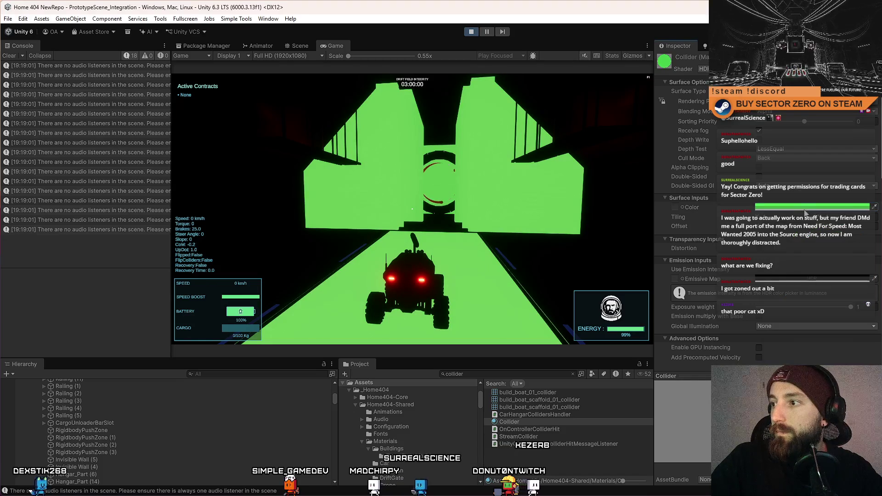
pyautogui.click(804, 207)
pyautogui.moveTo(850, 378); pyautogui.dragTo(811, 377)
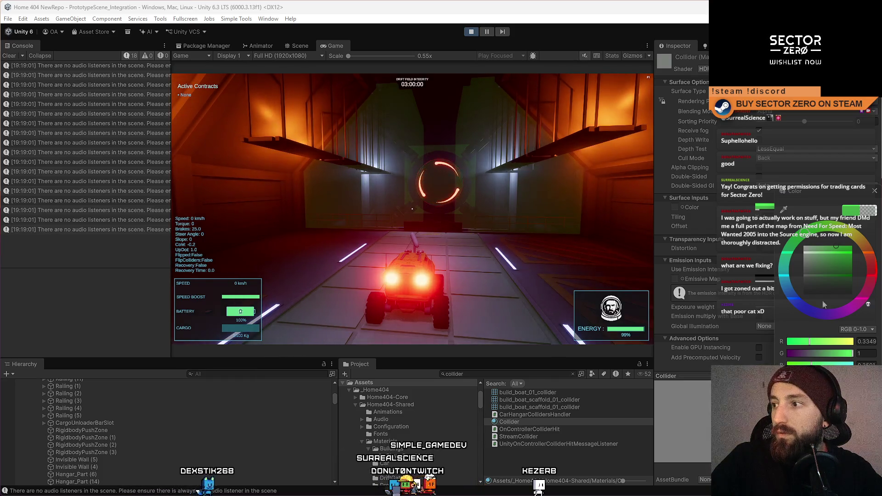
pyautogui.click(876, 190)
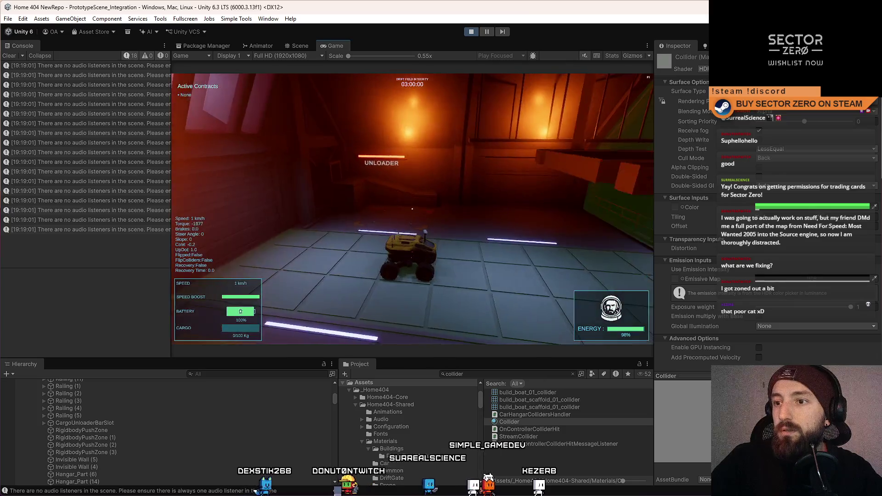
# - Drive the car toward the gate and back, then pause and return to the Scene view
pyautogui.press('w')
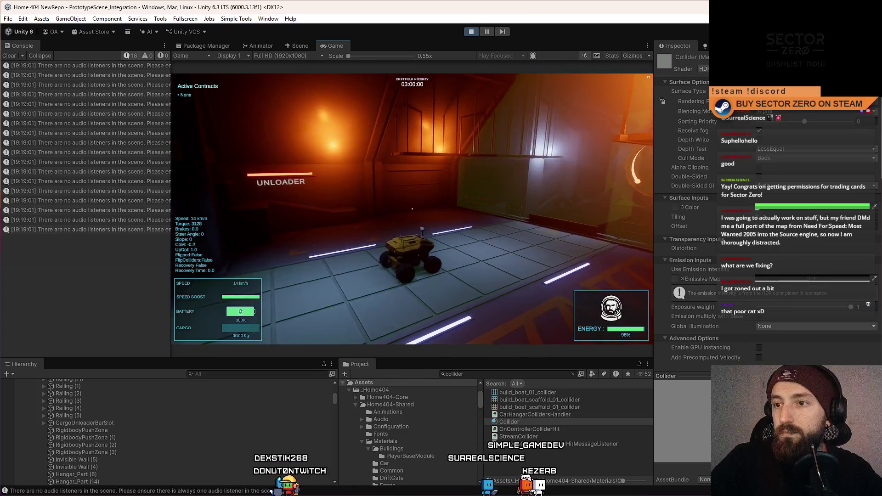
pyautogui.press('s')
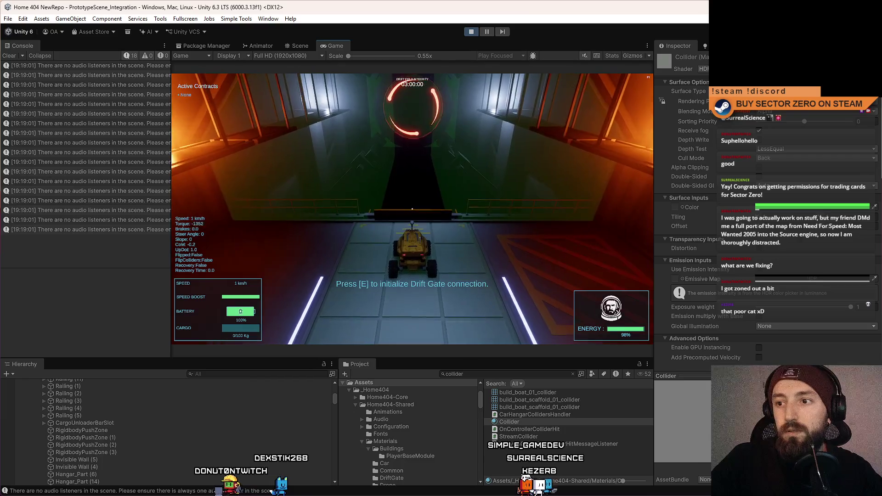
pyautogui.press('s')
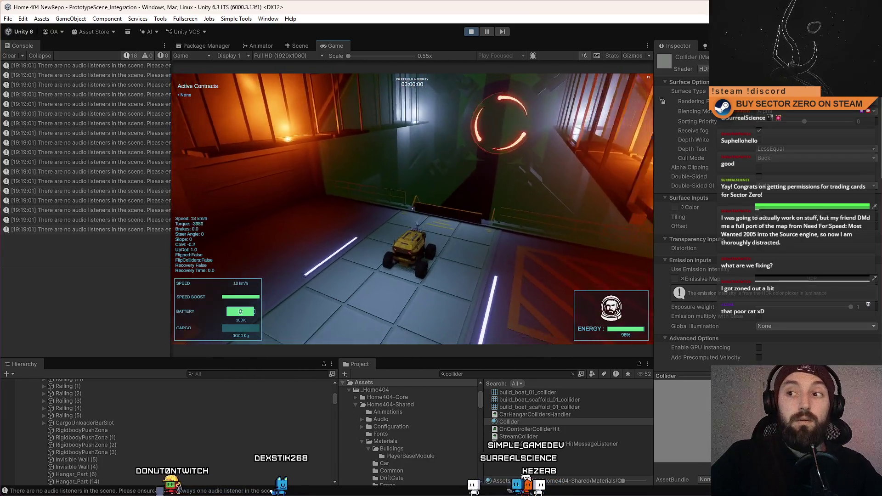
pyautogui.press('w')
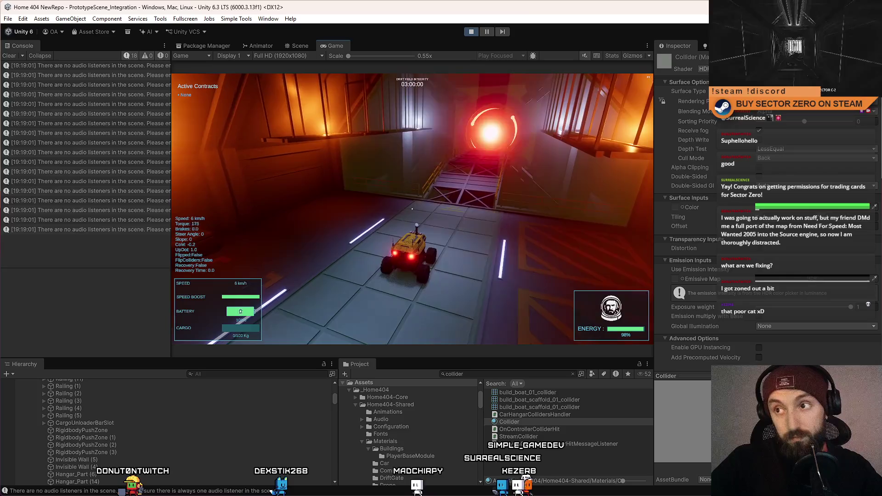
pyautogui.press('Escape')
pyautogui.click(305, 44)
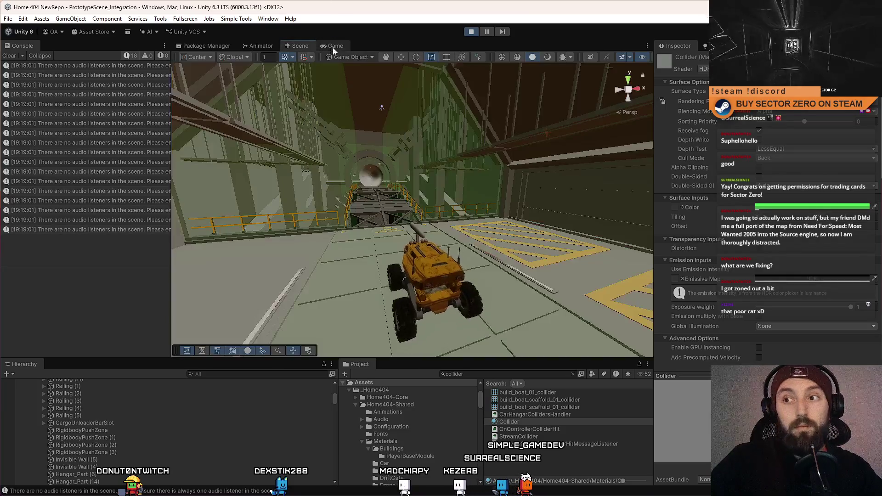
# - Turn on lit shading in the Scene view and view the bridge from above
pyautogui.moveTo(405, 184); pyautogui.dragTo(427, 227)
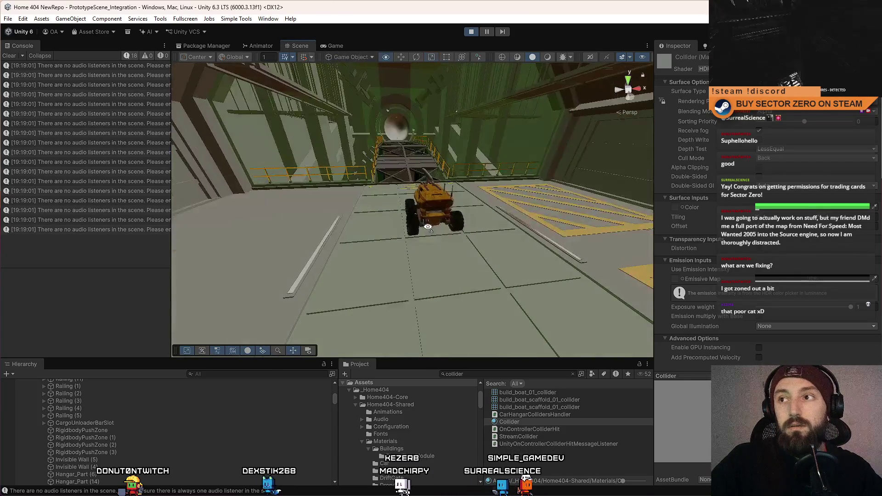
pyautogui.click(546, 57)
pyautogui.moveTo(404, 193)
pyautogui.mouseDown()
pyautogui.moveTo(414, 207)
pyautogui.moveTo(400, 184)
pyautogui.moveTo(400, 194)
pyautogui.moveTo(406, 190)
pyautogui.mouseUp()
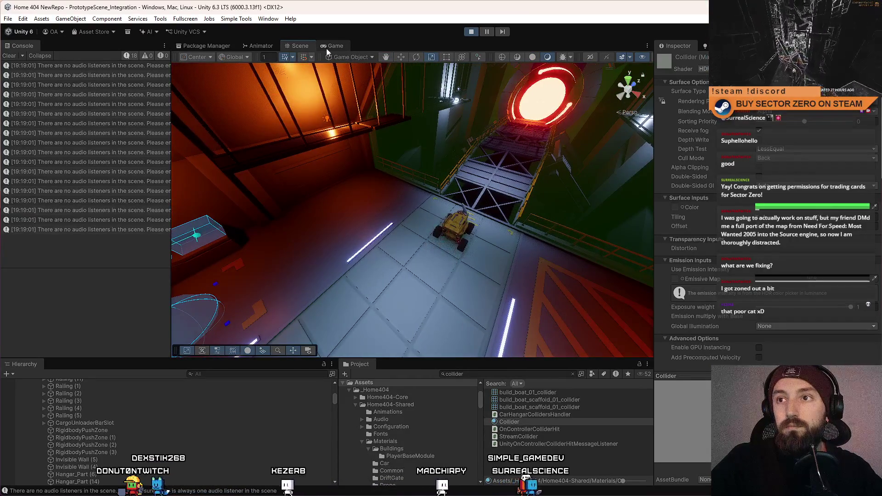
pyautogui.click(332, 48)
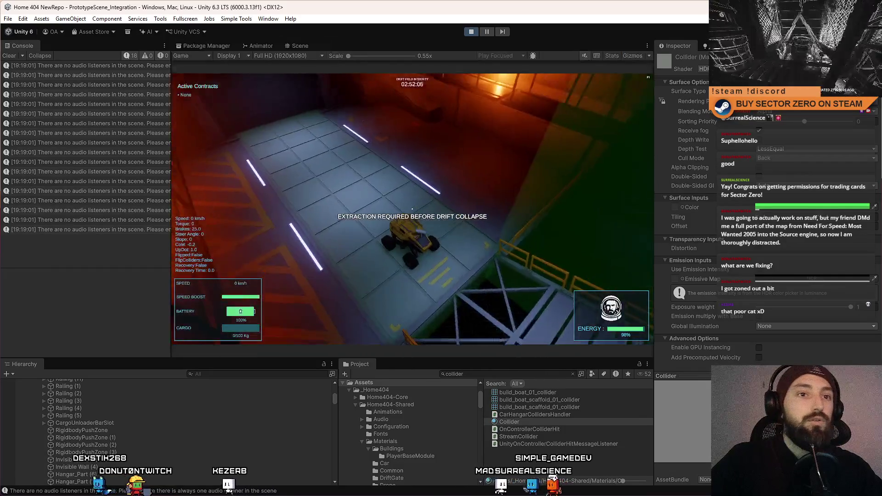
pyautogui.hotkey('ctrl', '1')
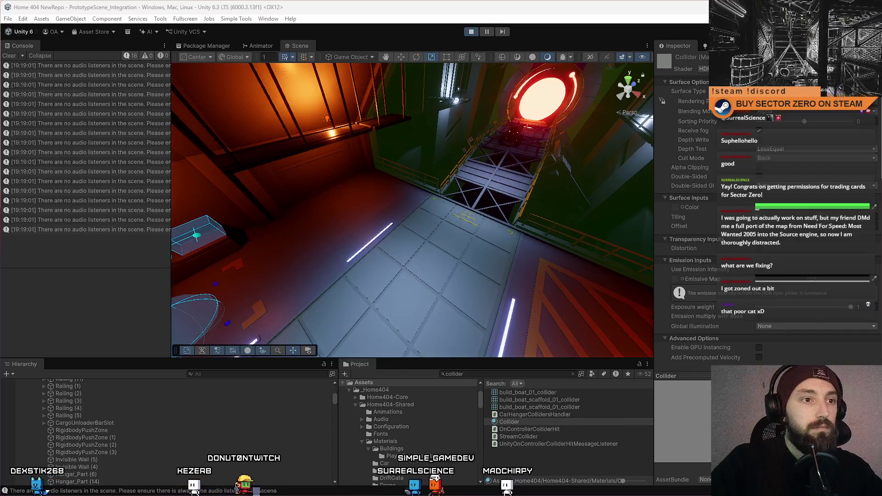
pyautogui.press('f')
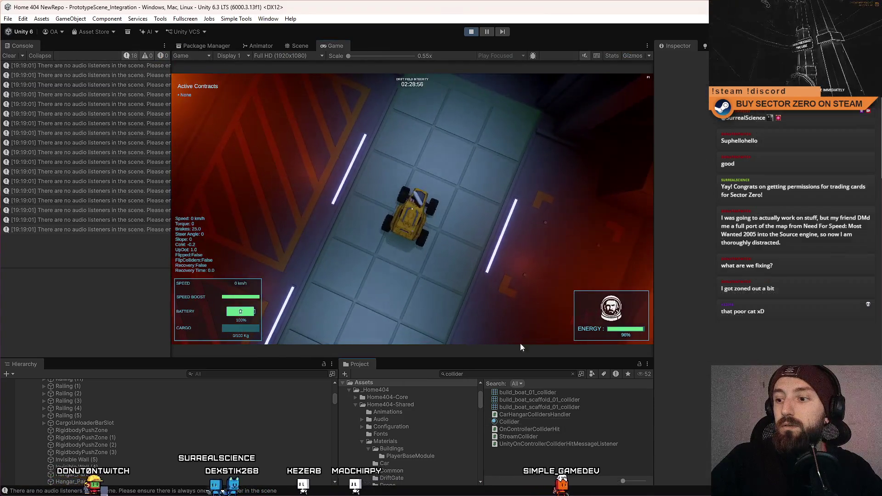
# - Drive toward the portal, brake before the bridge, and pause back to the Scene view
pyautogui.press('w')
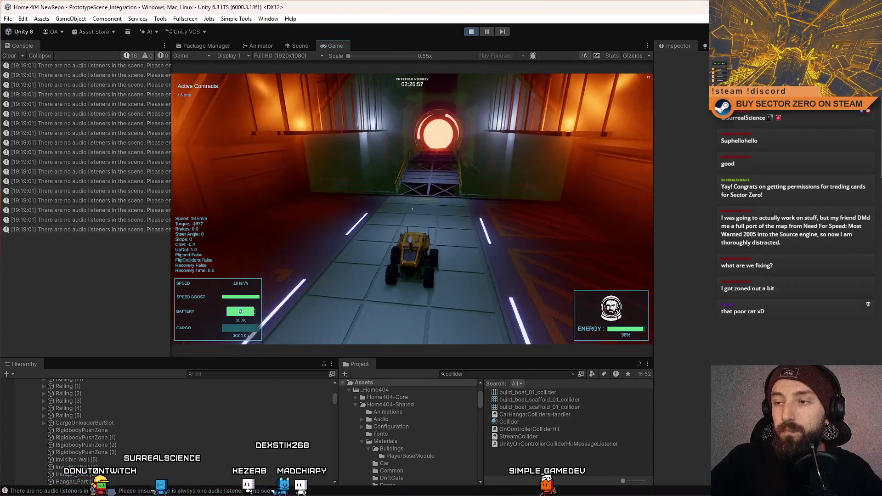
pyautogui.press('s')
pyautogui.press('Escape')
pyautogui.press('Escape')
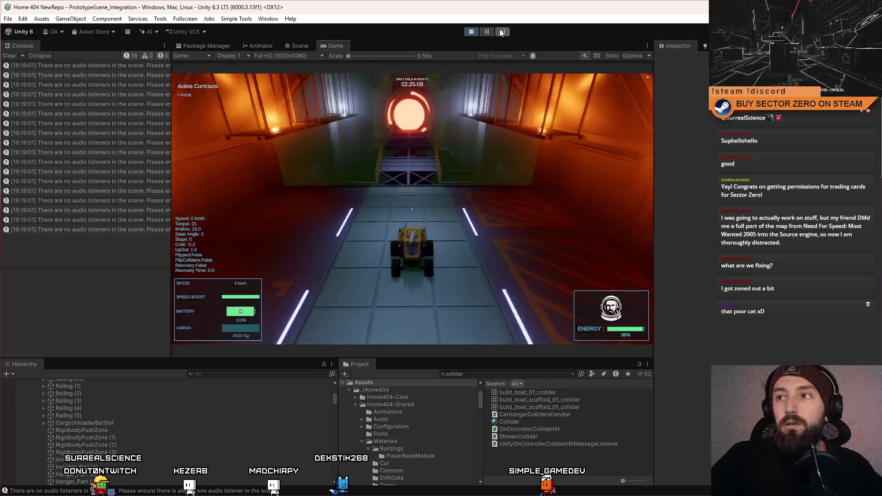
pyautogui.click(299, 46)
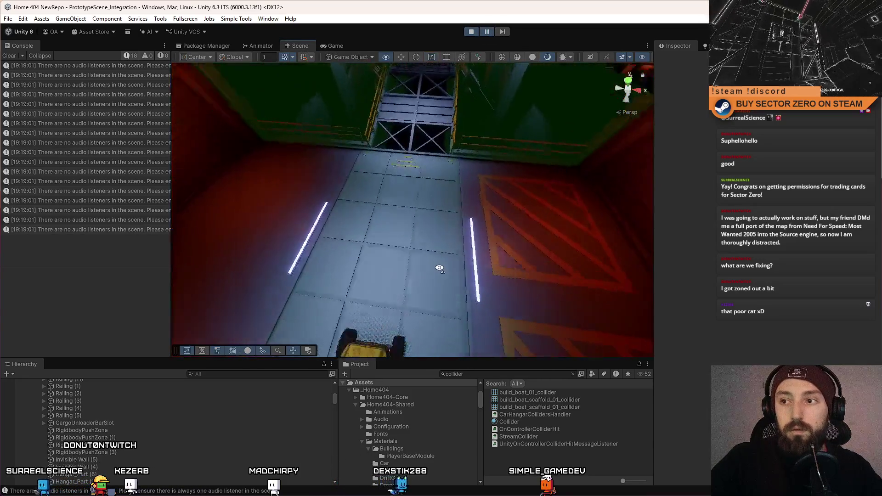
# - Create a Cube via GameObject > 3D Object > Cube in front of the car
pyautogui.click(127, 19)
pyautogui.click(111, 18)
pyautogui.click(110, 19)
pyautogui.moveTo(76, 23)
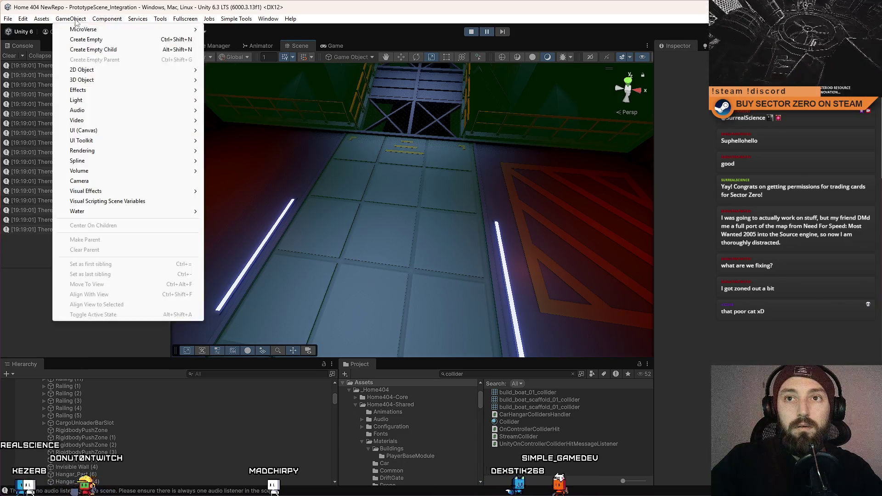
pyautogui.moveTo(93, 81)
pyautogui.click(223, 80)
pyautogui.moveTo(429, 235)
pyautogui.mouseDown()
pyautogui.moveTo(380, 210)
pyautogui.moveTo(427, 220)
pyautogui.mouseUp()
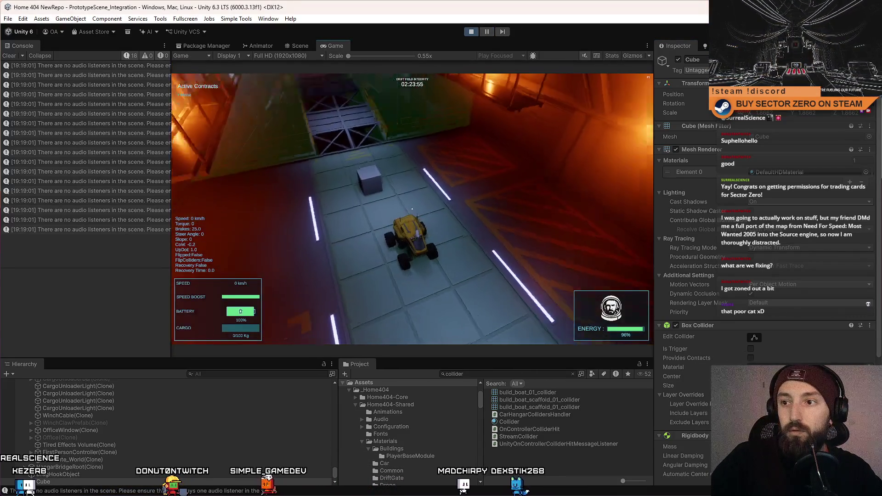
# - Re-dock the Scene and Game tabs so the Game view sits back in the centre
pyautogui.press('Escape')
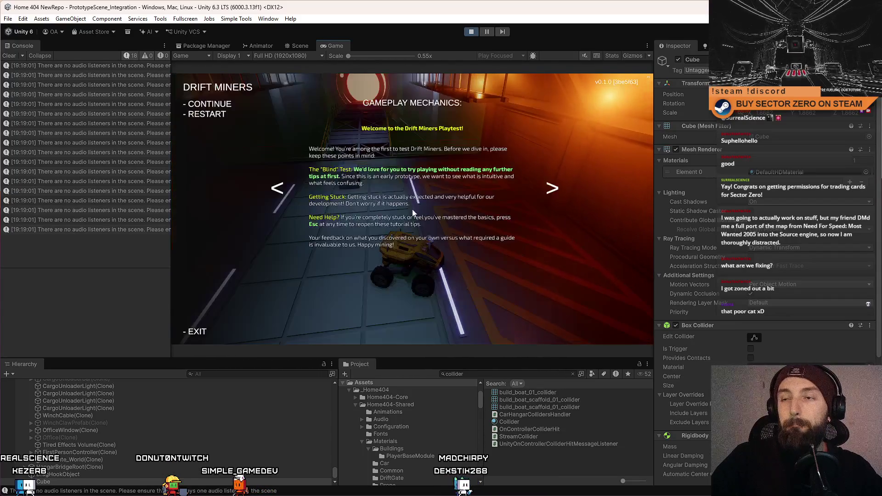
pyautogui.moveTo(301, 46)
pyautogui.mouseDown()
pyautogui.moveTo(218, 92)
pyautogui.moveTo(85, 131)
pyautogui.mouseUp()
pyautogui.moveTo(23, 48)
pyautogui.mouseDown()
pyautogui.moveTo(346, 54)
pyautogui.moveTo(297, 45)
pyautogui.moveTo(57, 45)
pyautogui.mouseUp()
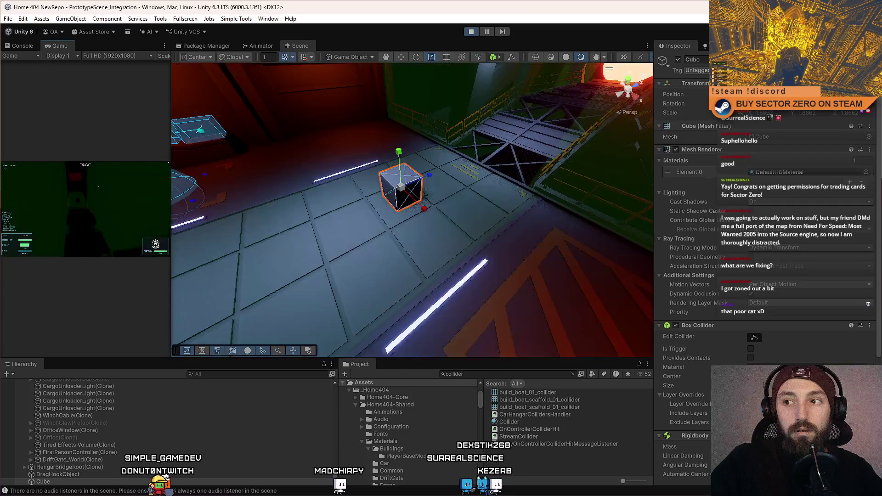
pyautogui.moveTo(66, 45); pyautogui.dragTo(335, 45)
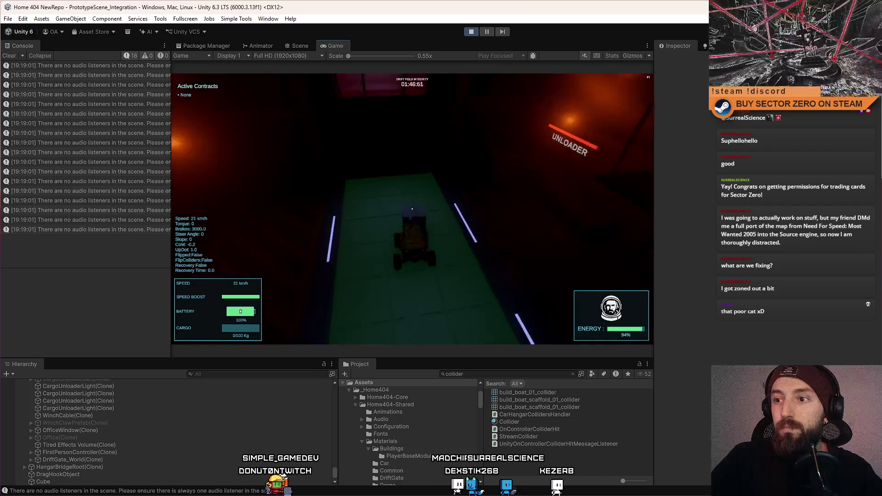
# - Drive through the glowing portal to the desert and back toward the hangar portal
pyautogui.press('a')
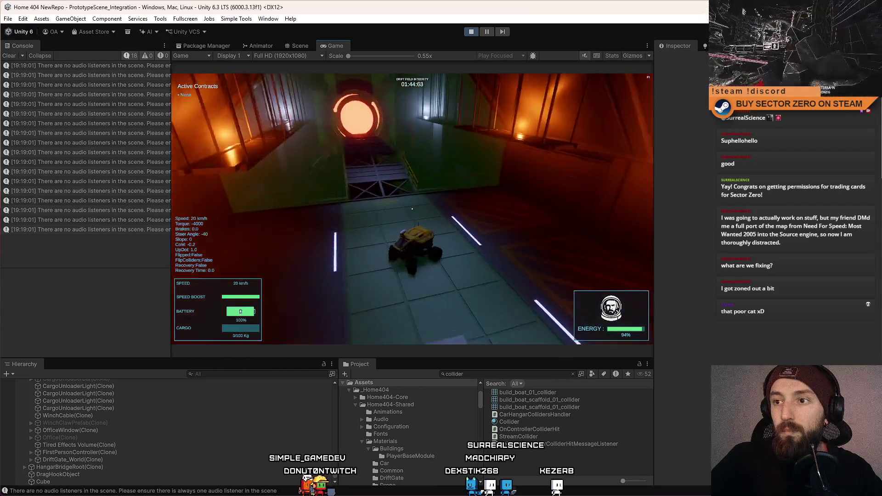
pyautogui.press('w')
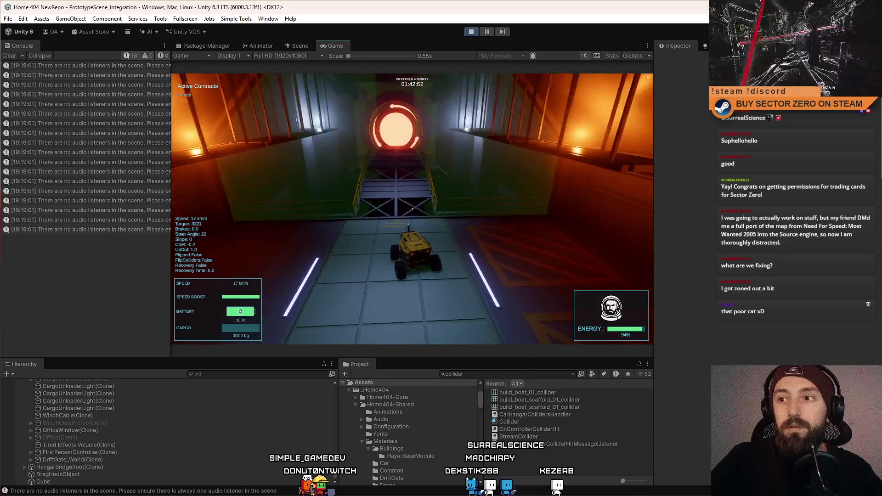
pyautogui.press('w')
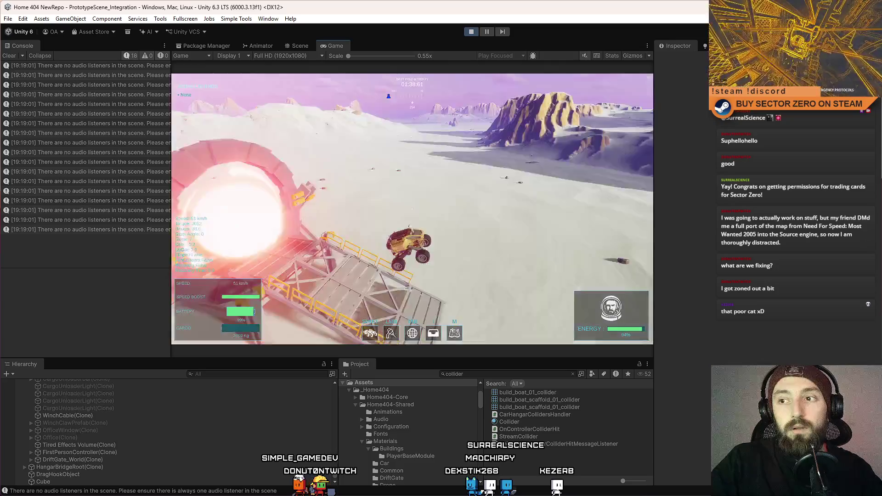
pyautogui.press('a')
pyautogui.press('w')
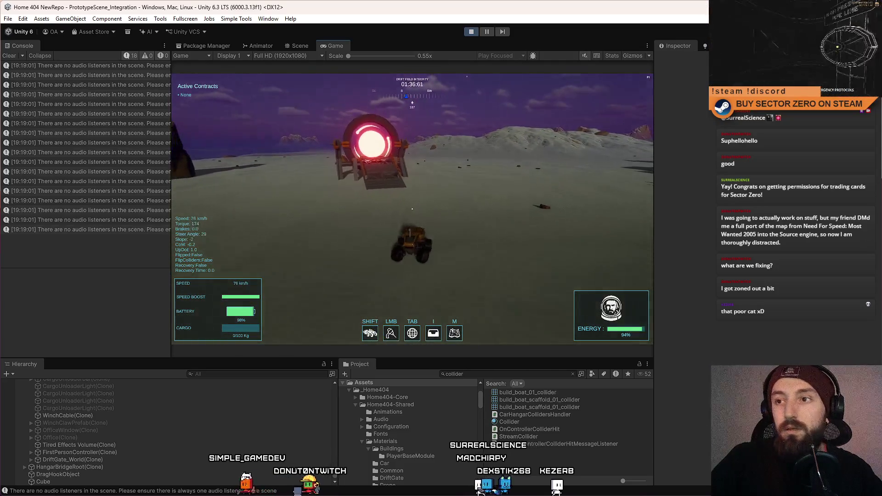
pyautogui.press('d')
pyautogui.press('a')
pyautogui.press('w')
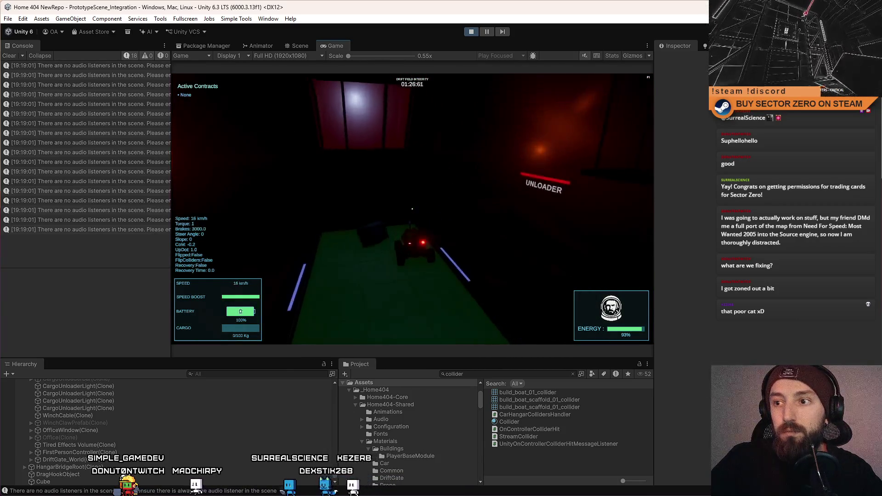
pyautogui.press('a')
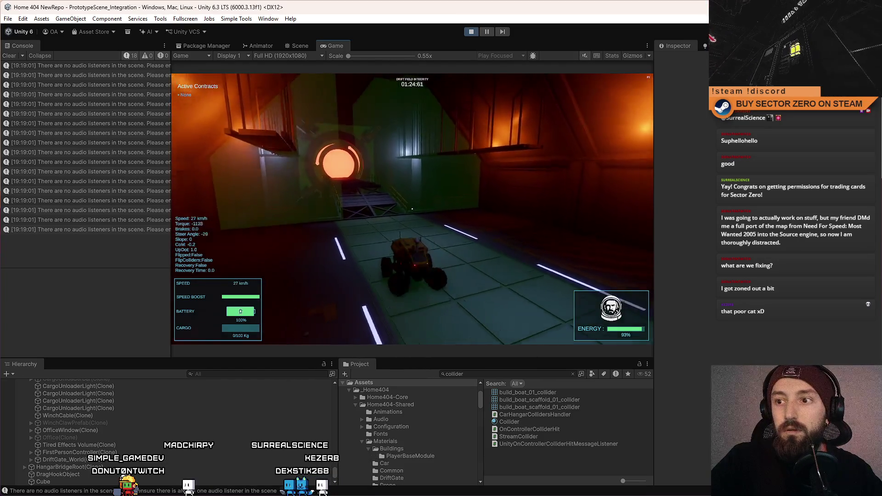
pyautogui.press('s')
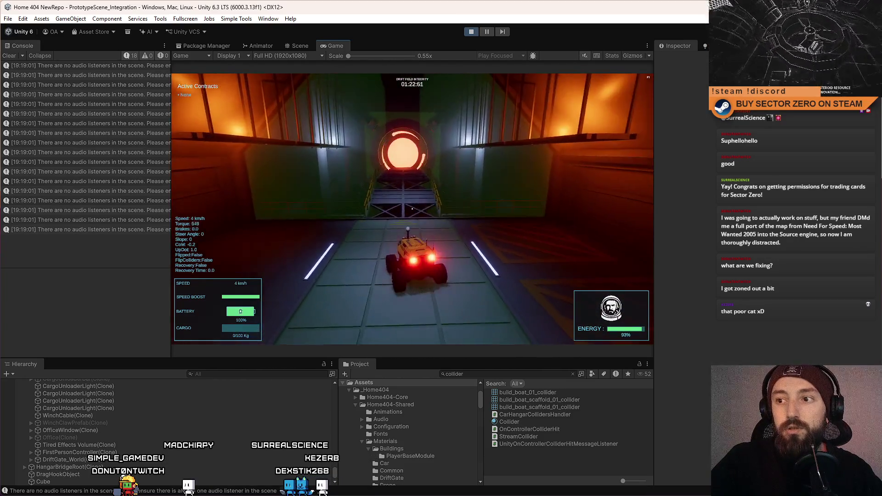
# - Go fullscreen with F10 and boost the car back through the portal, then exit fullscreen
pyautogui.press('Escape')
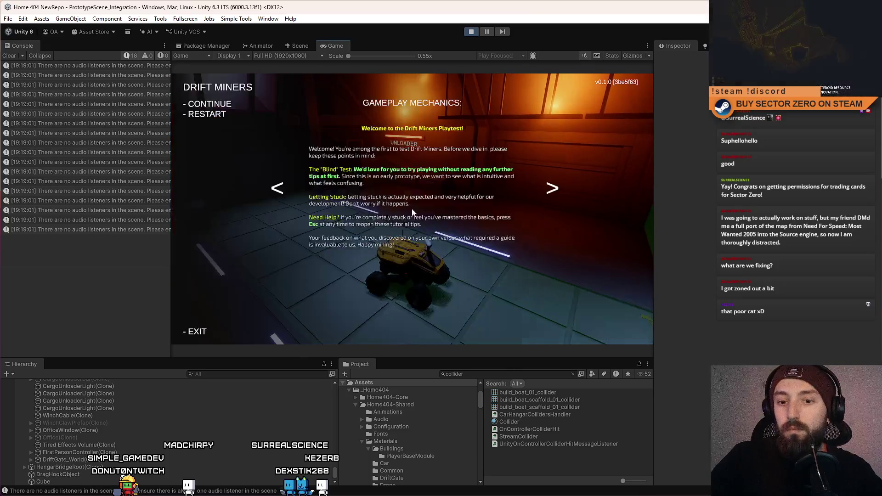
pyautogui.press('Escape')
pyautogui.press('F10')
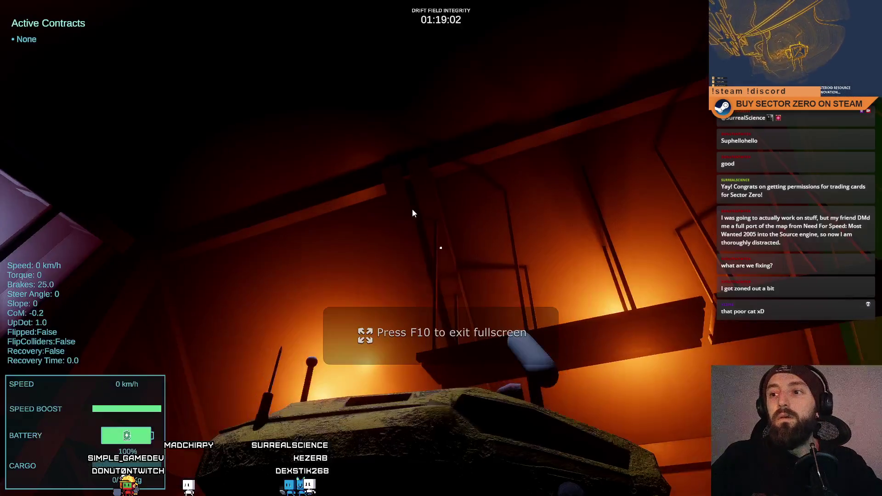
pyautogui.press('w')
pyautogui.press('shift')
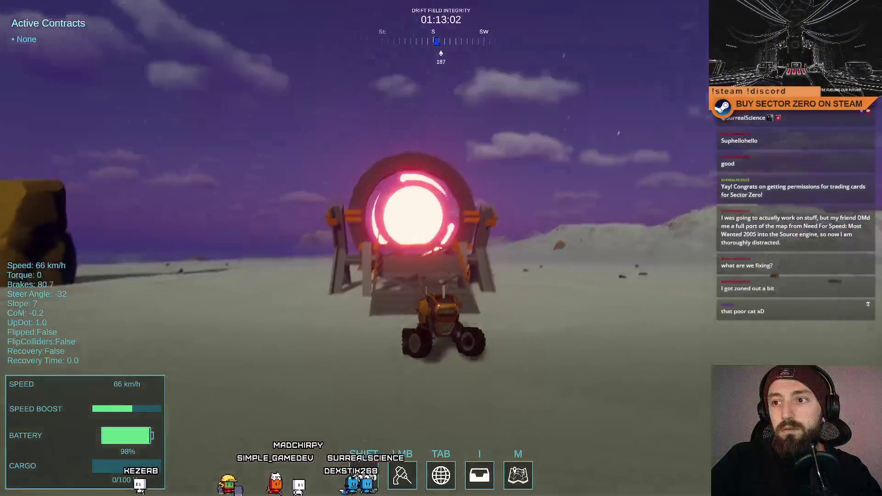
pyautogui.press('w')
pyautogui.press('shift')
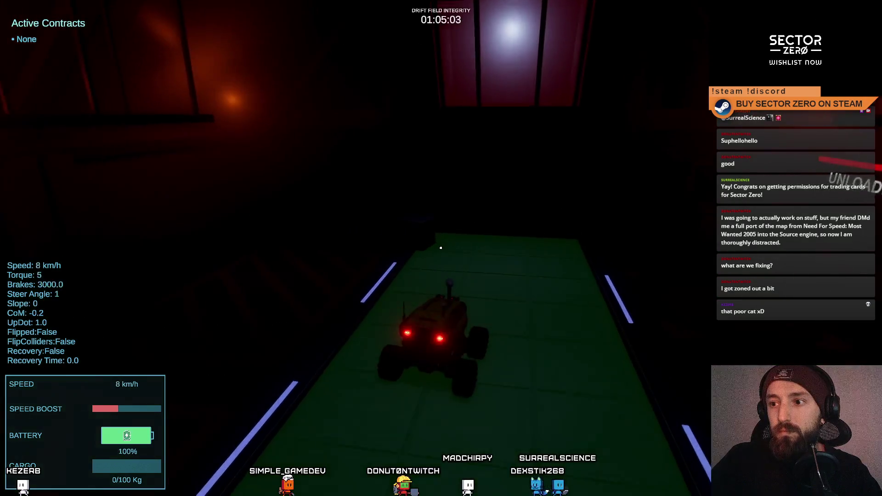
pyautogui.press('Escape')
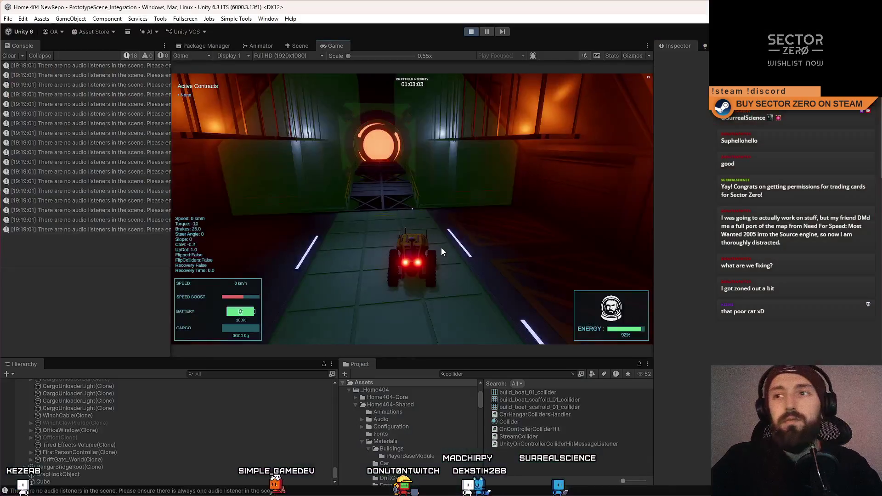
# - Inspect Invisible Wall (5) around the portal in the Scene view, then return to the Game view
pyautogui.click(302, 47)
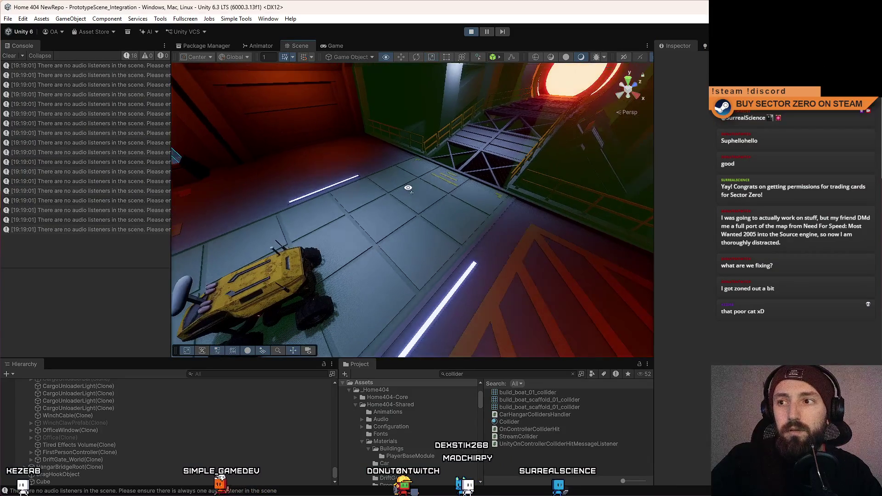
pyautogui.click(415, 197)
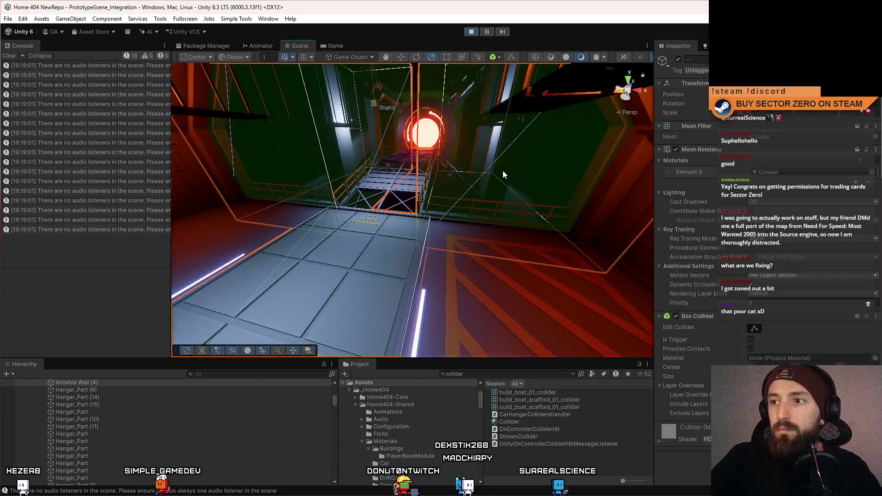
pyautogui.click(426, 169)
pyautogui.click(399, 77)
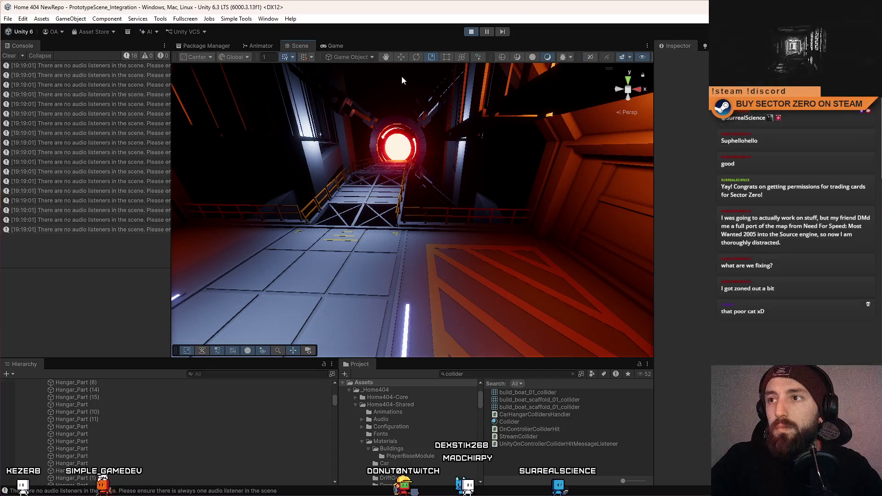
pyautogui.click(339, 44)
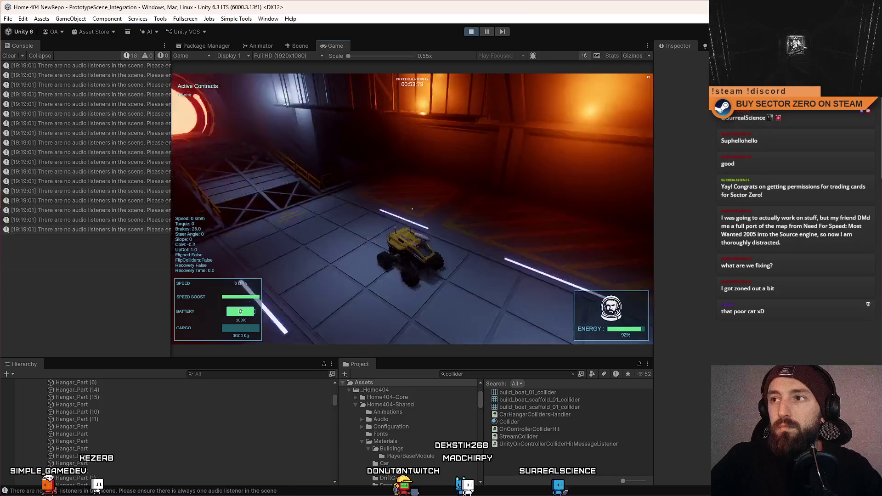
# - Drive the rover fullscreen through the unloader bay and portal, stopping in the bay
pyautogui.press('F10')
pyautogui.press('w')
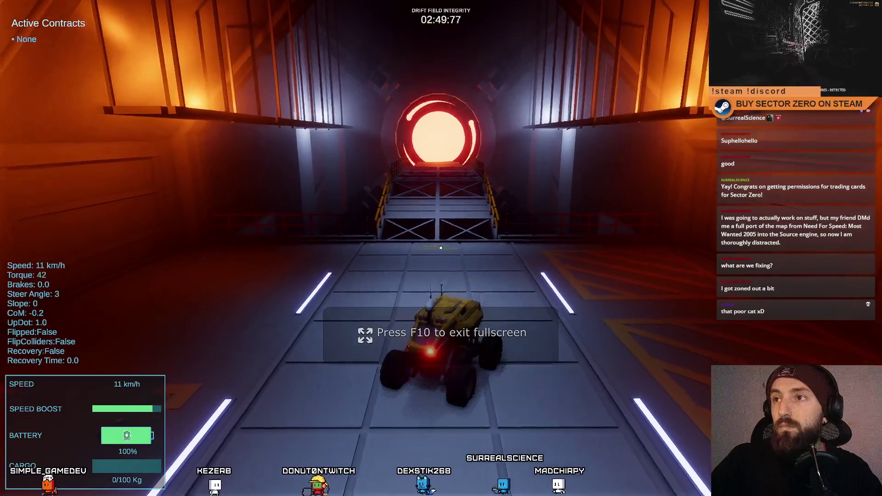
pyautogui.press('a')
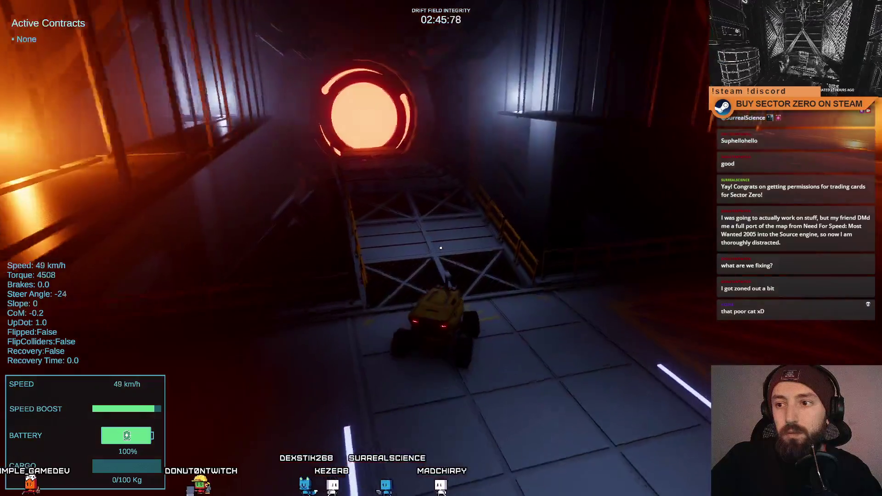
pyautogui.press('d')
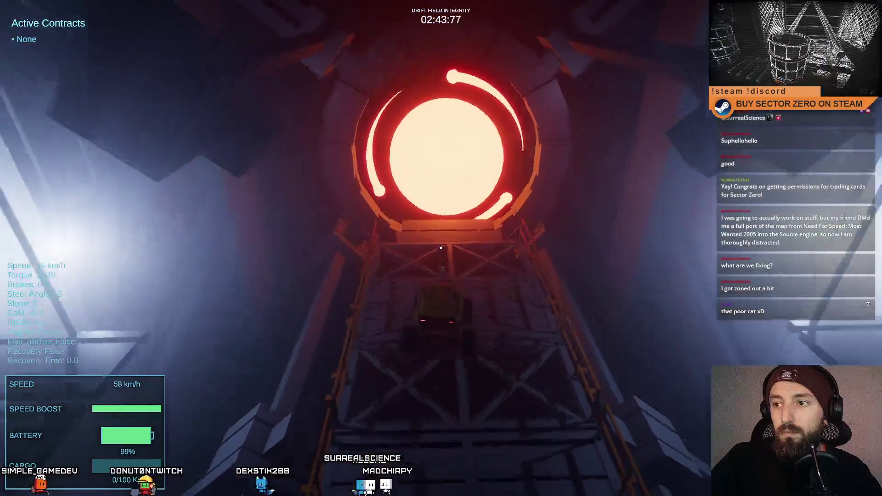
pyautogui.press('a')
pyautogui.press('a')
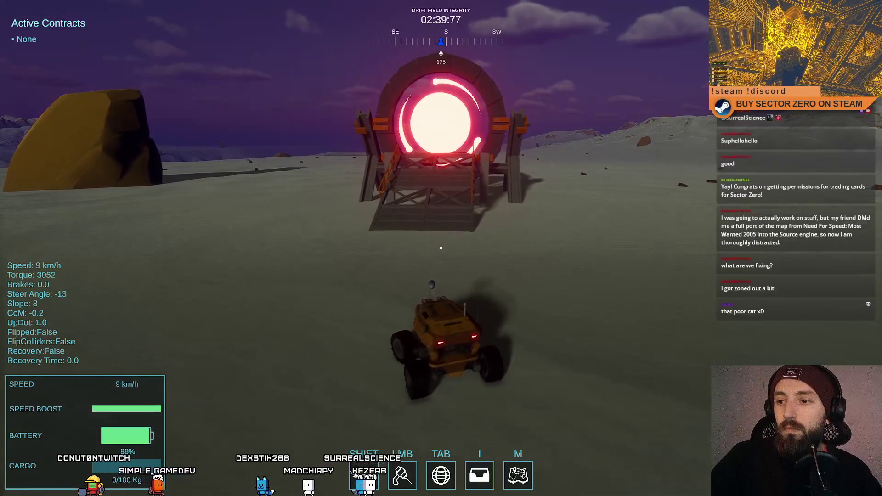
pyautogui.press('w')
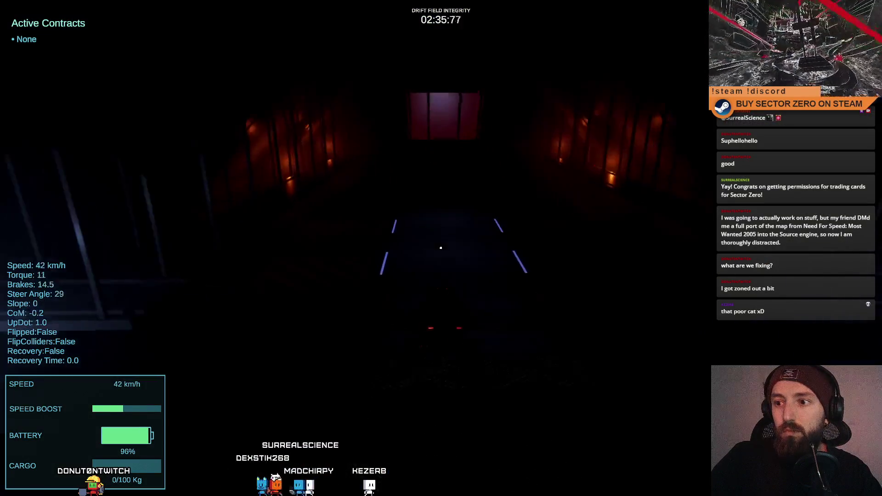
pyautogui.press('a')
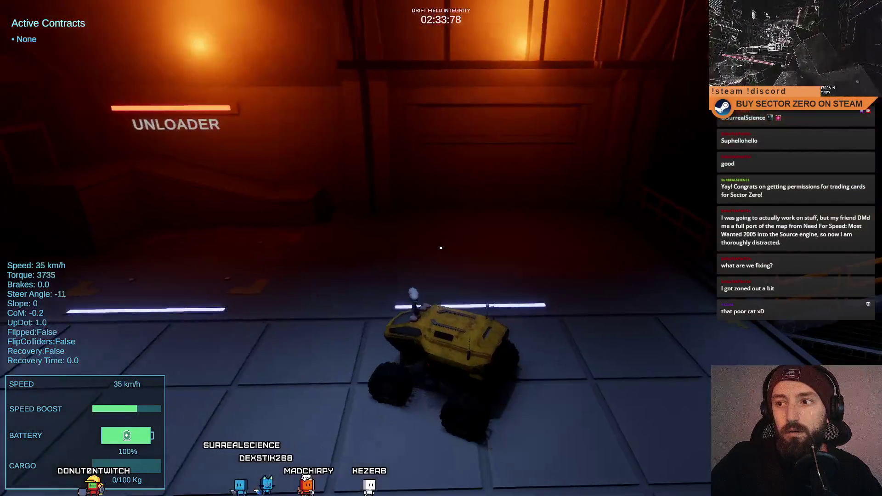
pyautogui.press('w')
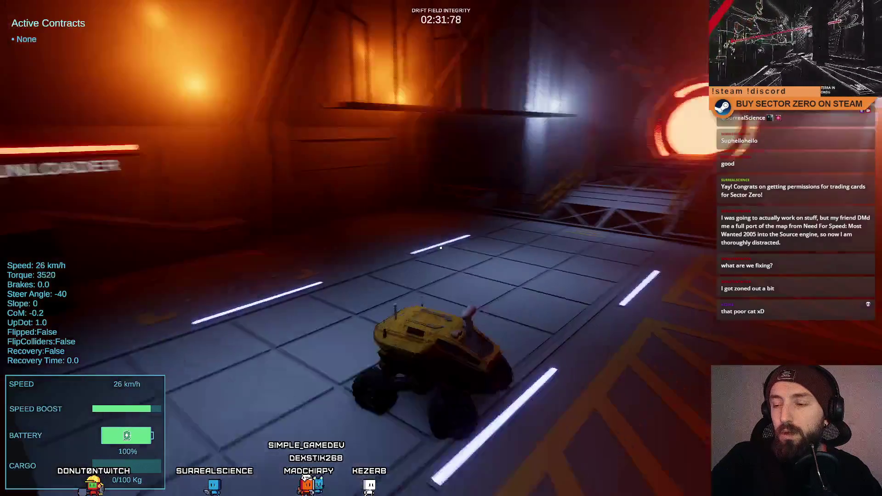
pyautogui.press('s')
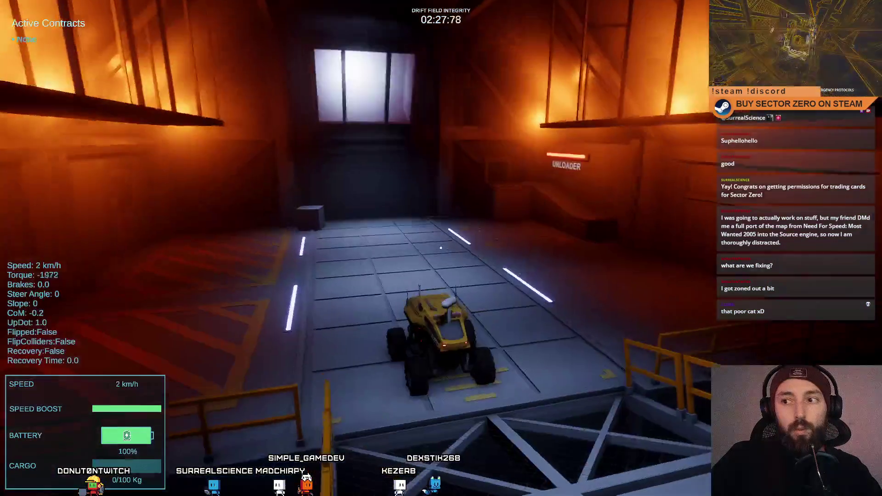
pyautogui.press('s')
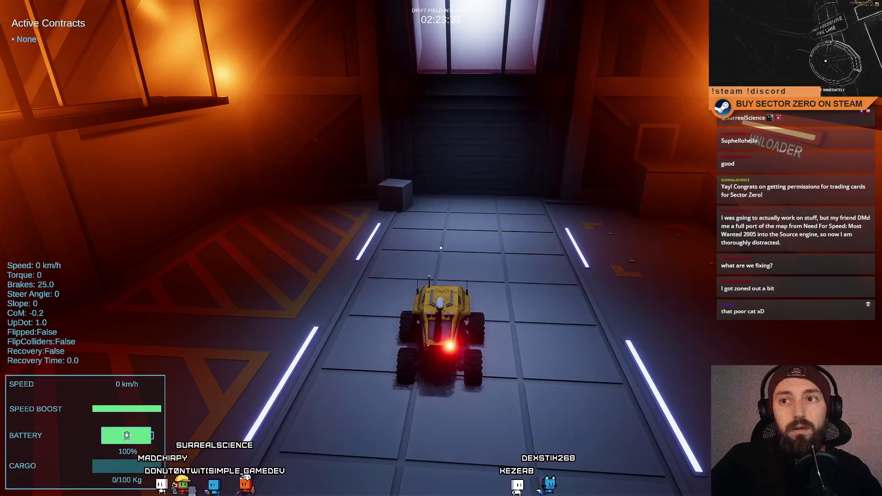
# - Cross the bridge, drive through the glowing portal into the desert, then open the pause menu
pyautogui.press('w')
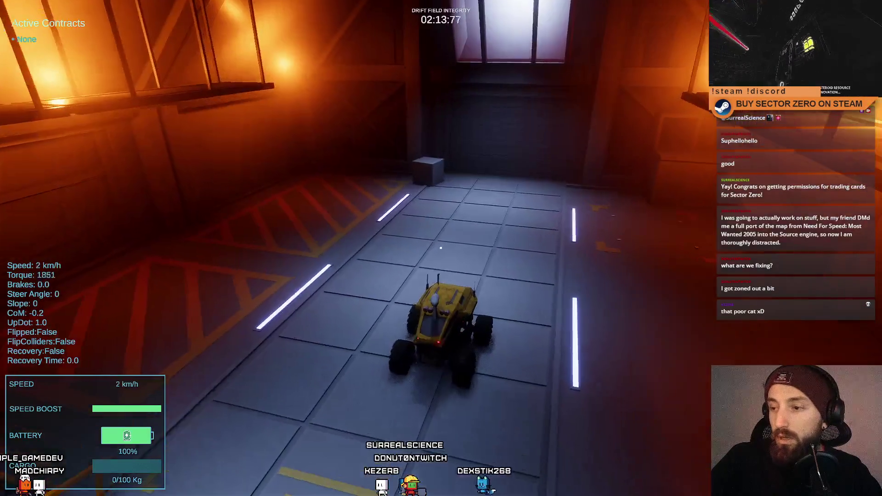
pyautogui.press('w')
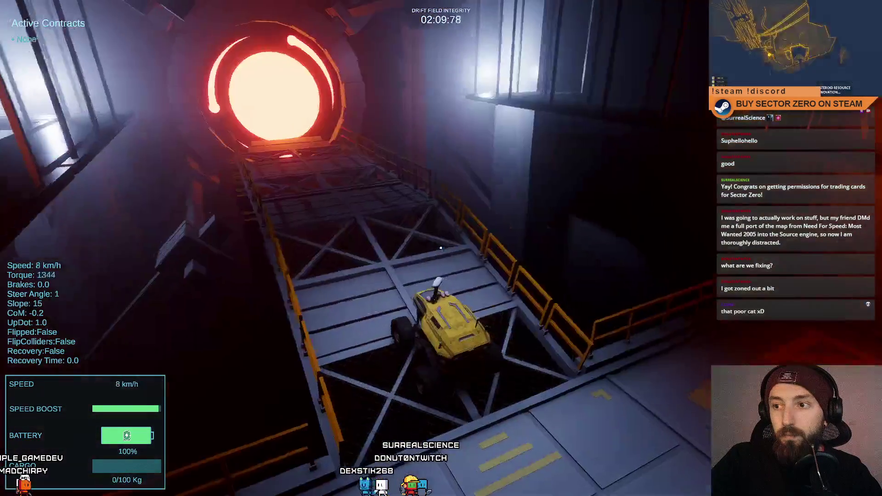
pyautogui.press('s')
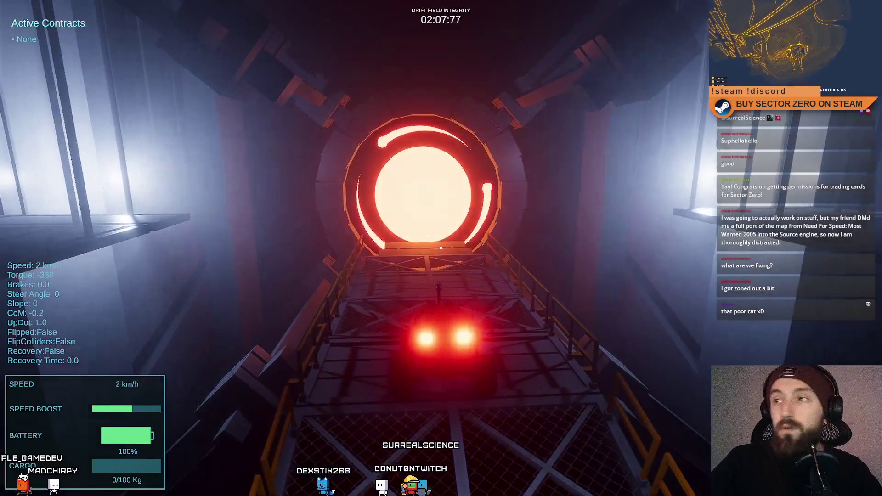
pyautogui.press('s')
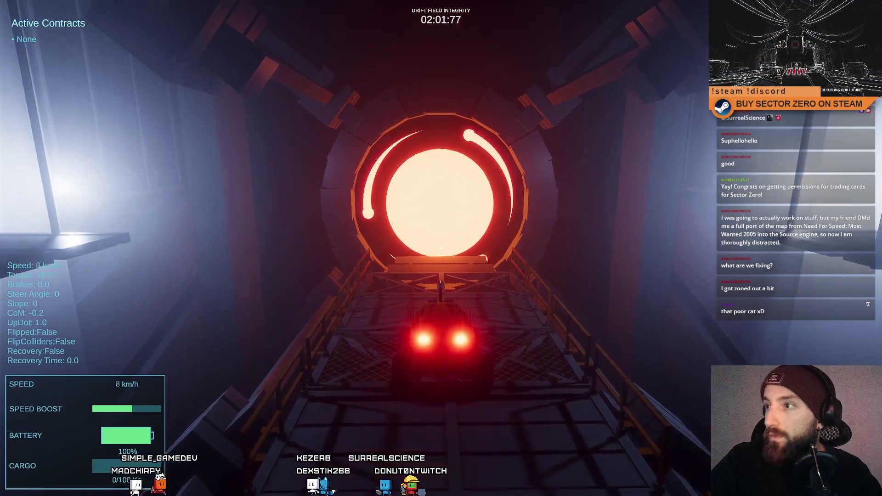
pyautogui.press('w')
pyautogui.press('shift')
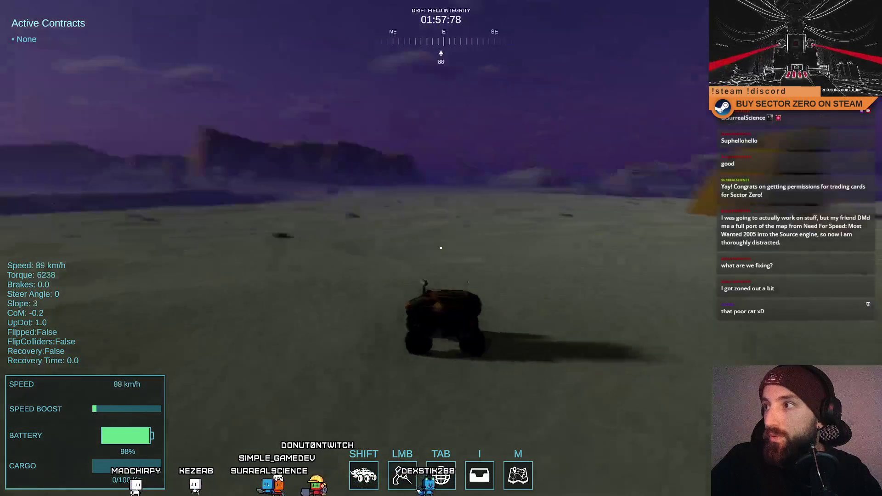
pyautogui.press('a')
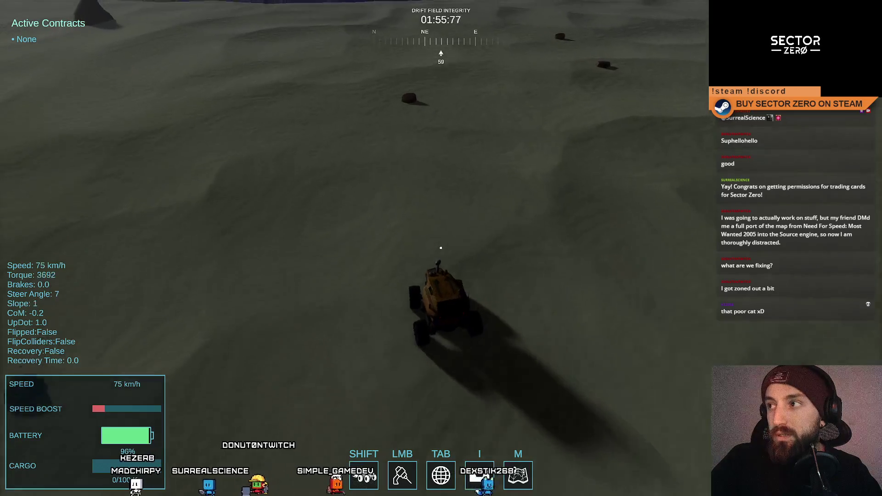
pyautogui.press('d')
pyautogui.press('a')
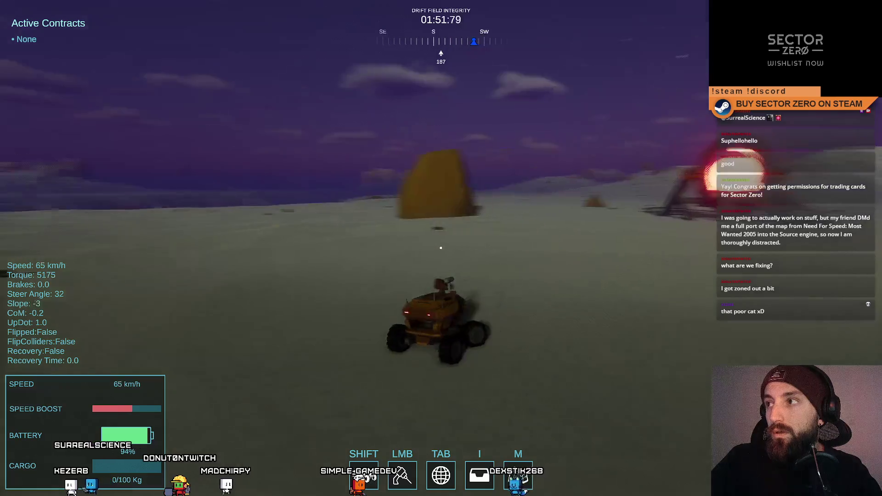
pyautogui.press('d')
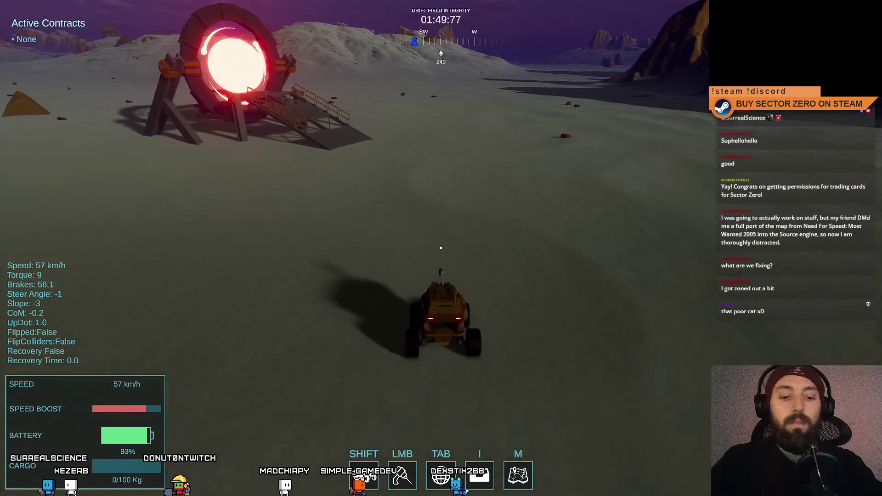
pyautogui.press('Escape')
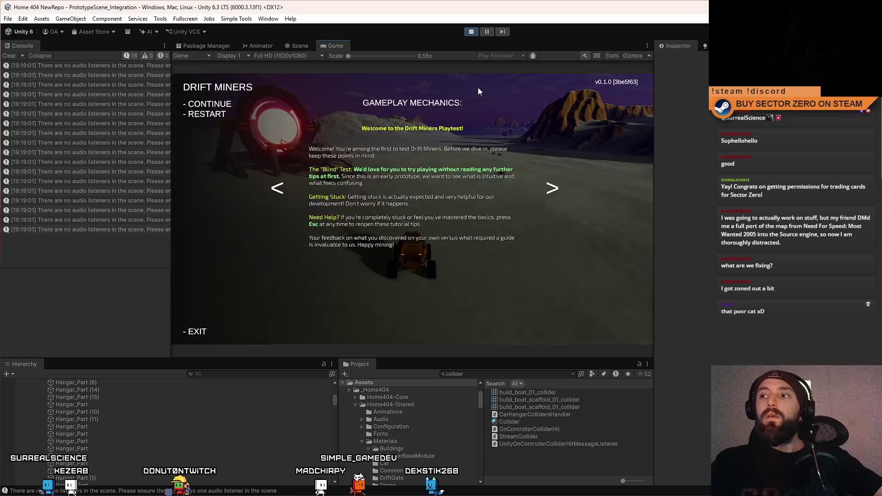
# - Stop play, rename the Collider material to DEBUG_Collider, and select the Project search text for replacement
pyautogui.click(471, 32)
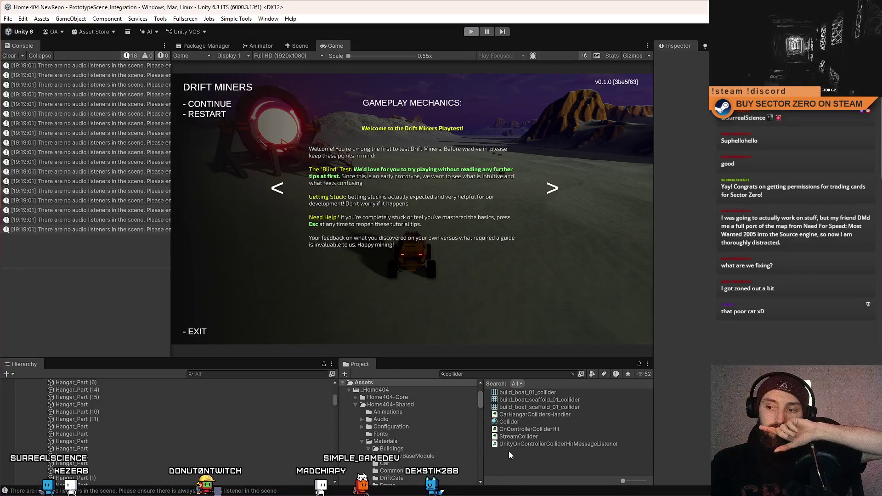
pyautogui.click(476, 376)
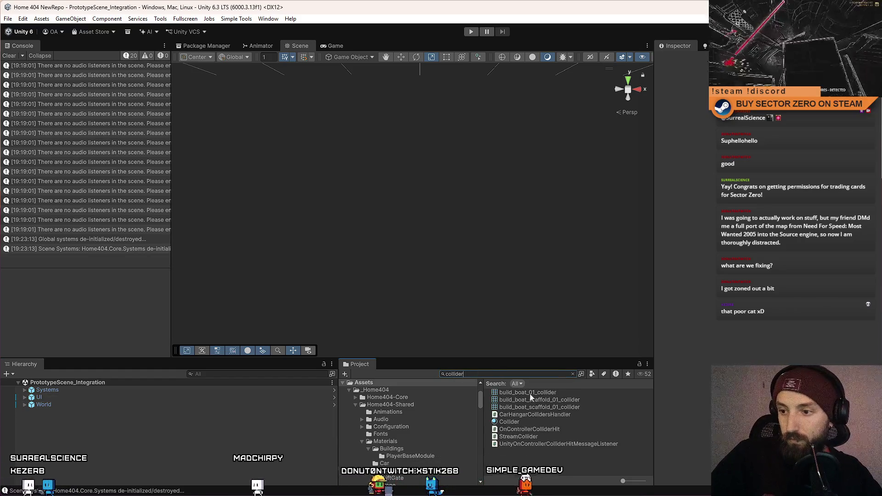
pyautogui.click(538, 421)
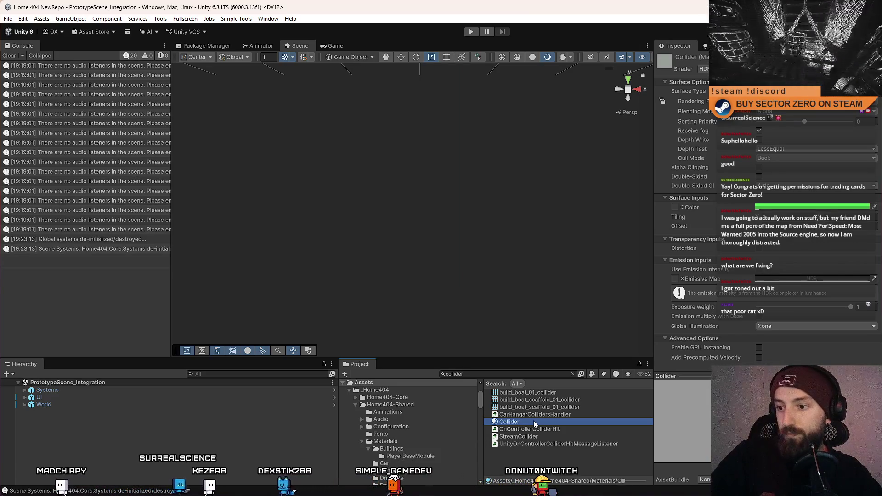
pyautogui.click(533, 421)
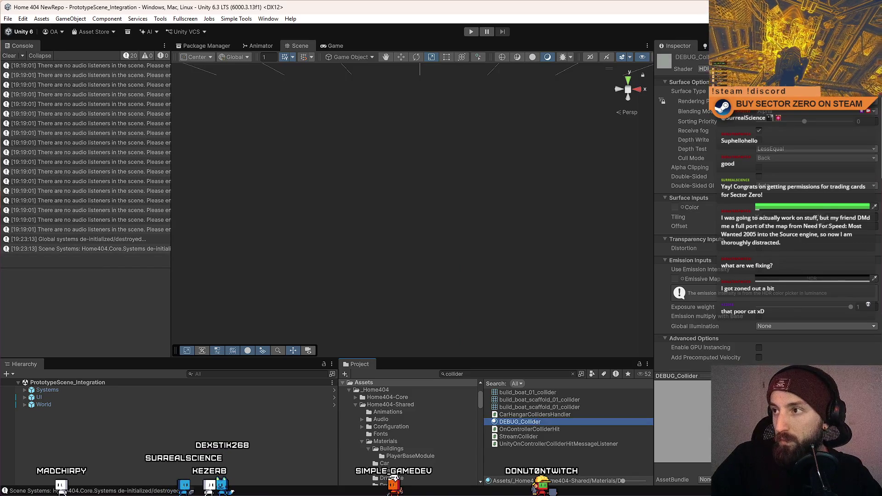
pyautogui.click(566, 463)
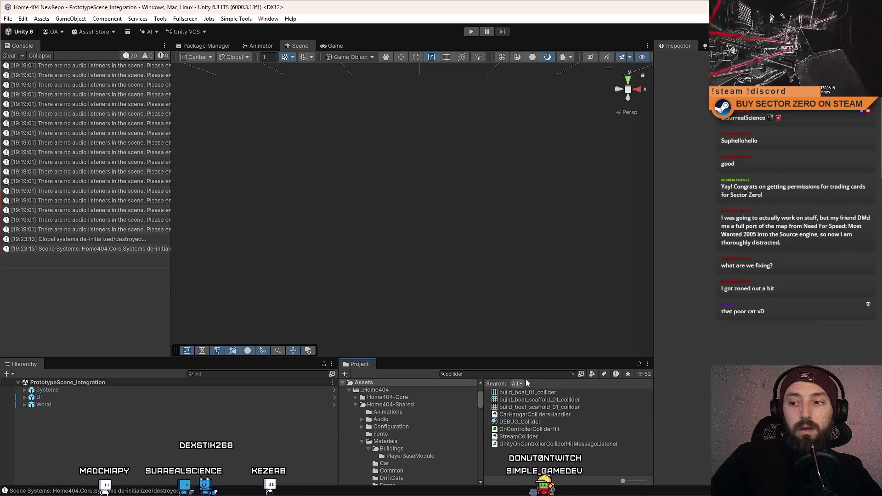
pyautogui.click(509, 374)
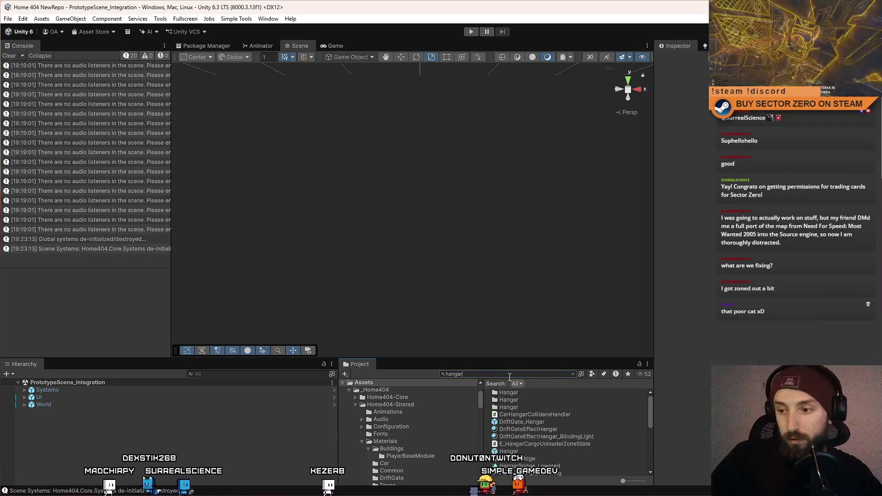
# - Open the Hangar prefab for editing and frame the hangar model
pyautogui.click(514, 451)
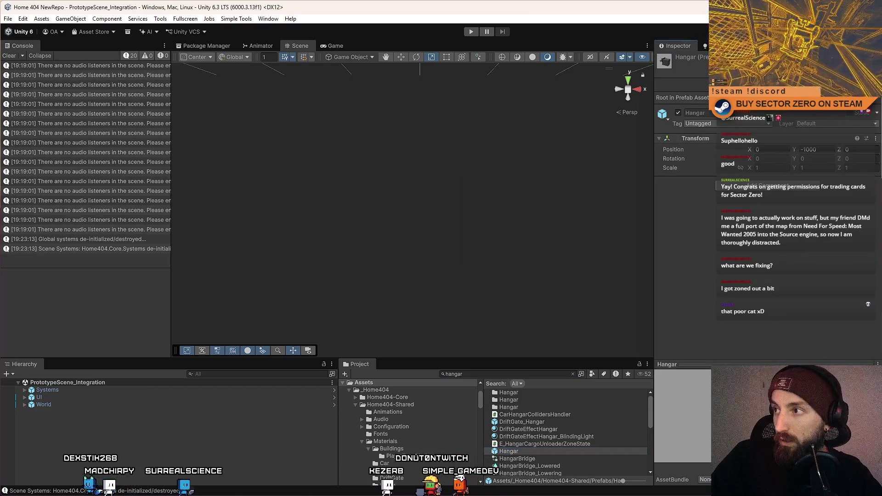
pyautogui.doubleClick(514, 450)
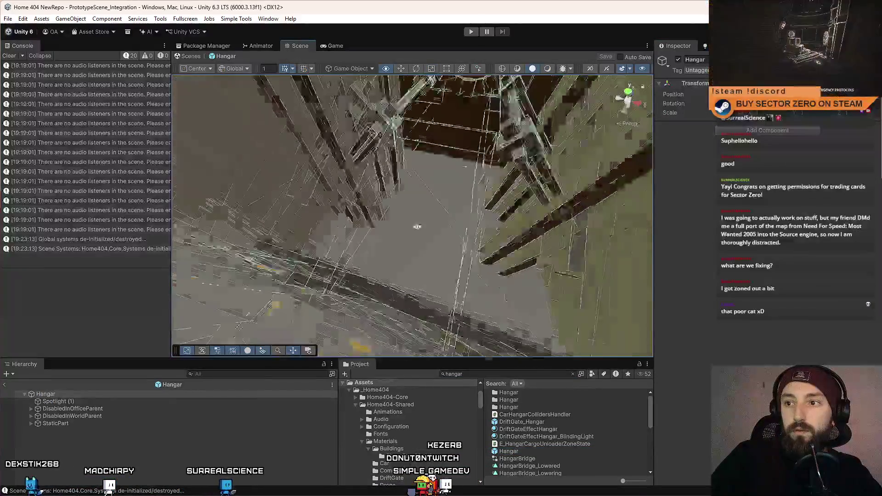
pyautogui.moveTo(417, 226); pyautogui.dragTo(391, 237)
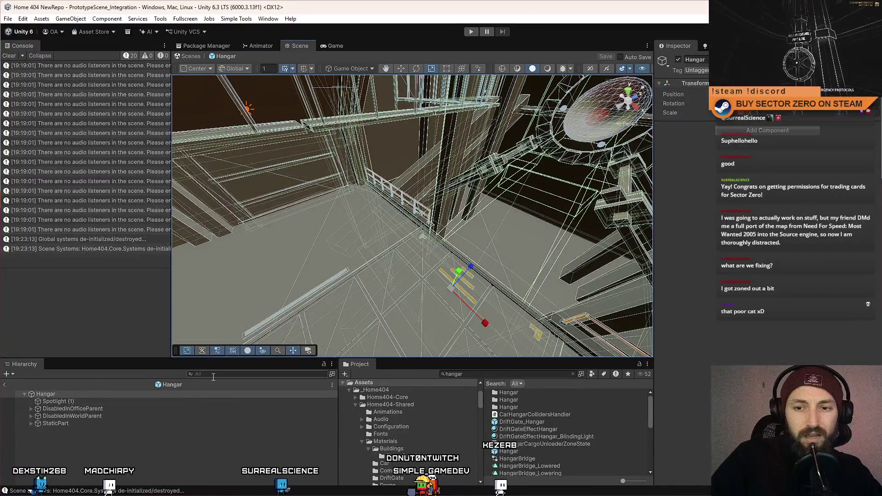
# - Filter the Hierarchy by 'isi' and inspect the InvisibleWall_AllowCam and Invisible Wall objects
pyautogui.write('Invisi')
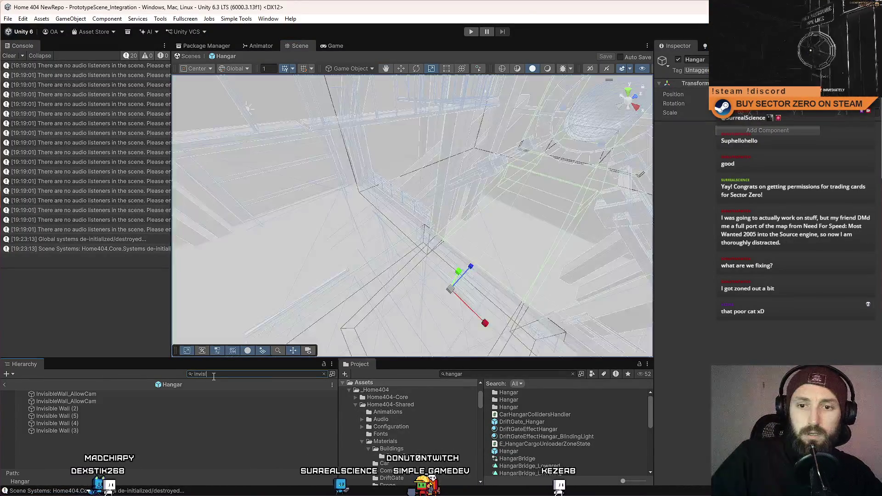
pyautogui.click(114, 396)
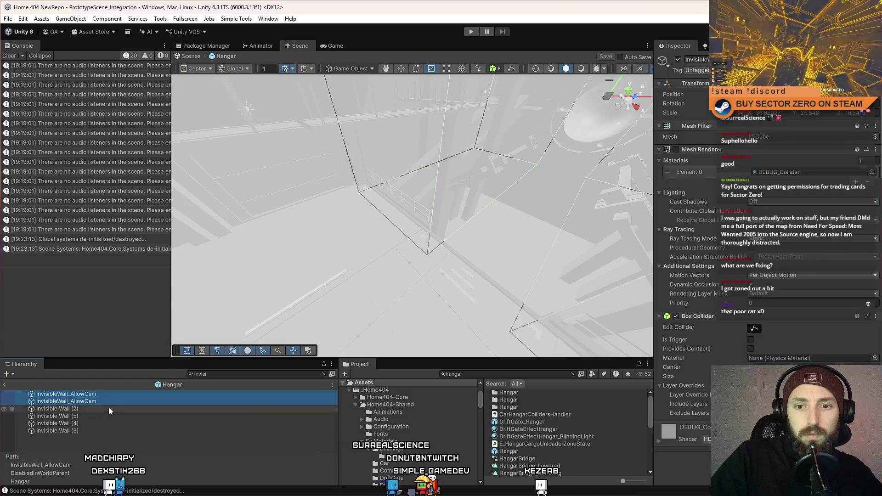
pyautogui.click(108, 407)
pyautogui.click(99, 415)
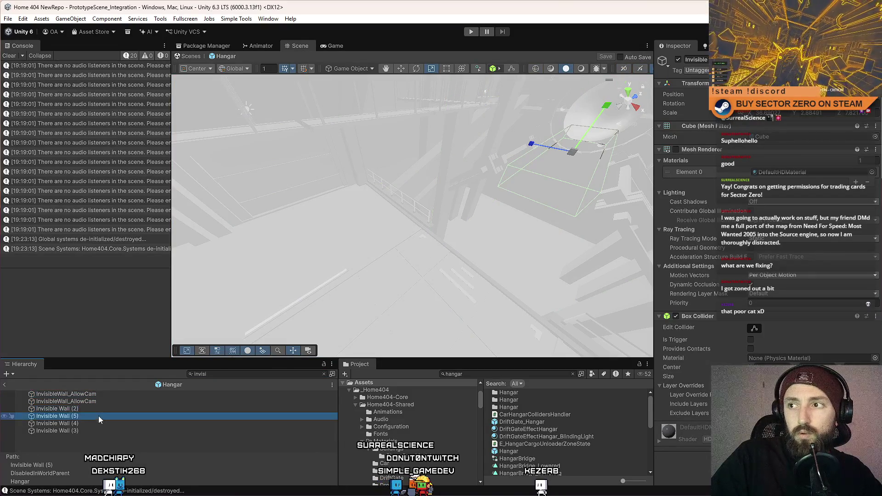
pyautogui.click(93, 423)
pyautogui.click(90, 403)
# - Delete Invisible Wall (2) and Invisible Wall (3) from the Hangar
pyautogui.click(86, 409)
pyautogui.click(83, 416)
pyautogui.click(83, 410)
pyautogui.press('Delete')
pyautogui.click(89, 410)
pyautogui.click(86, 415)
pyautogui.click(84, 420)
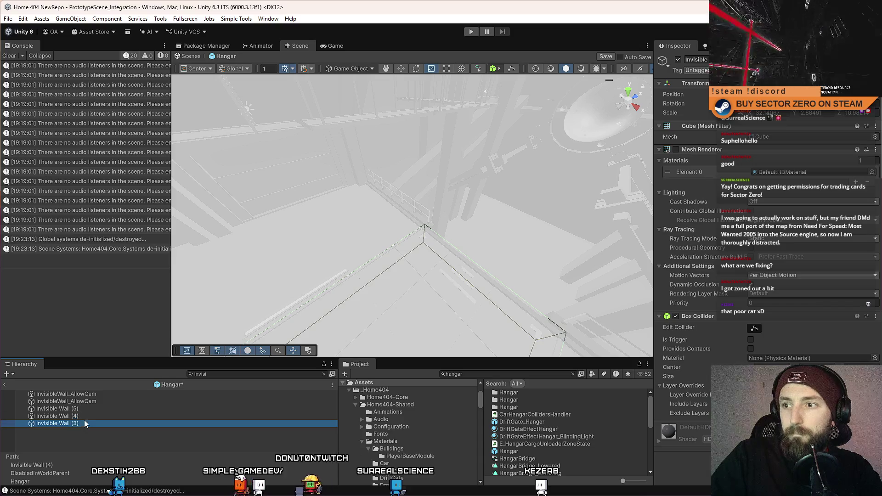
pyautogui.press('Delete')
# - Frame Invisible Wall (4), select the remaining walls, and clear the search filter
pyautogui.click(88, 416)
pyautogui.press('f')
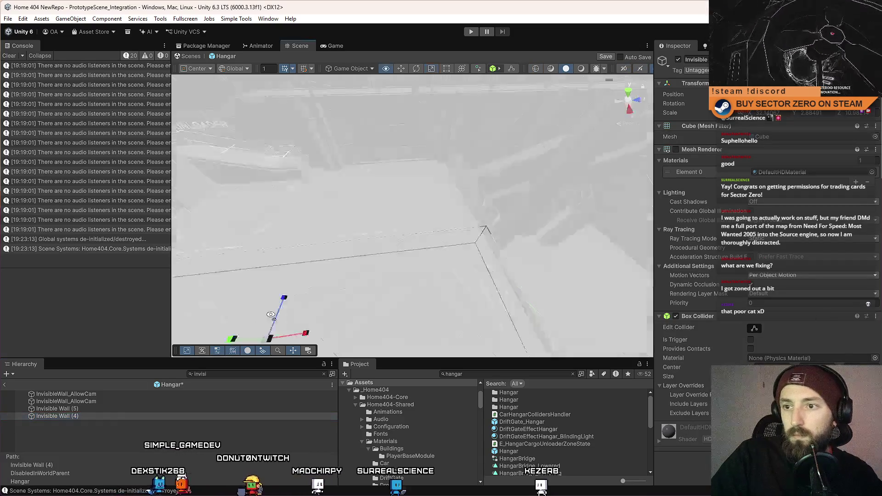
pyautogui.moveTo(180, 240)
pyautogui.mouseDown()
pyautogui.moveTo(196, 265)
pyautogui.moveTo(274, 281)
pyautogui.moveTo(399, 261)
pyautogui.mouseUp()
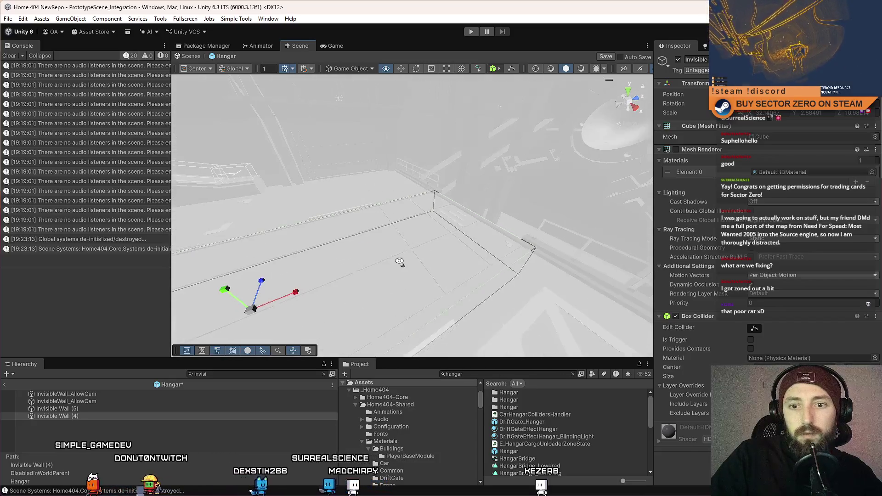
pyautogui.keyDown('shift'); pyautogui.click(100, 394); pyautogui.keyUp('shift')
pyautogui.click(216, 374)
pyautogui.press('BackSpace')
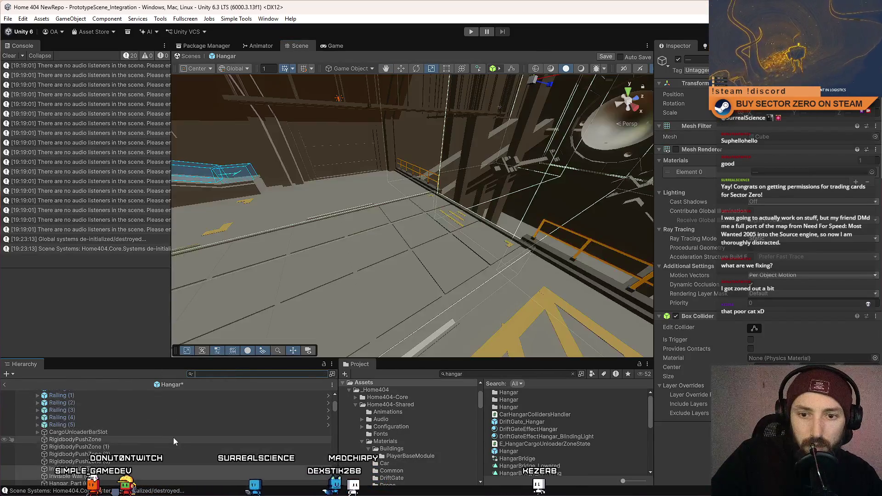
# - Move the four invisible walls out of DisabledInWorldParent directly under Hangar
pyautogui.scroll(5, 167, 442)
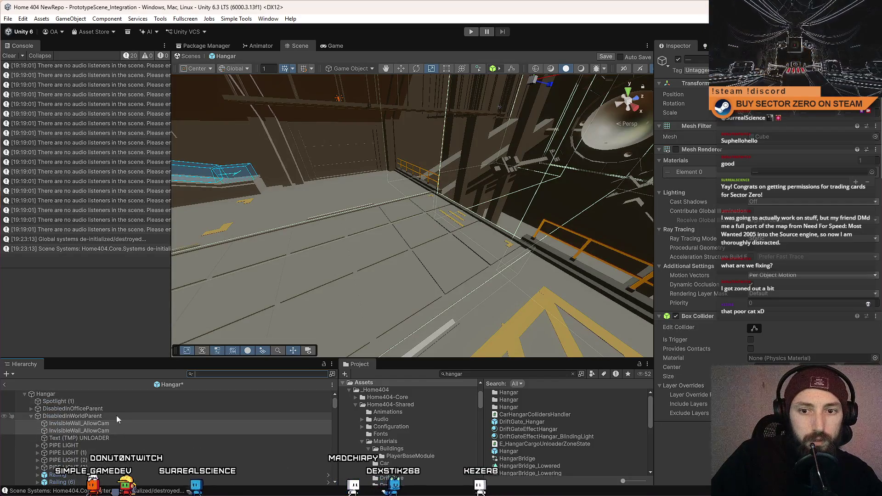
pyautogui.moveTo(85, 415); pyautogui.dragTo(84, 403)
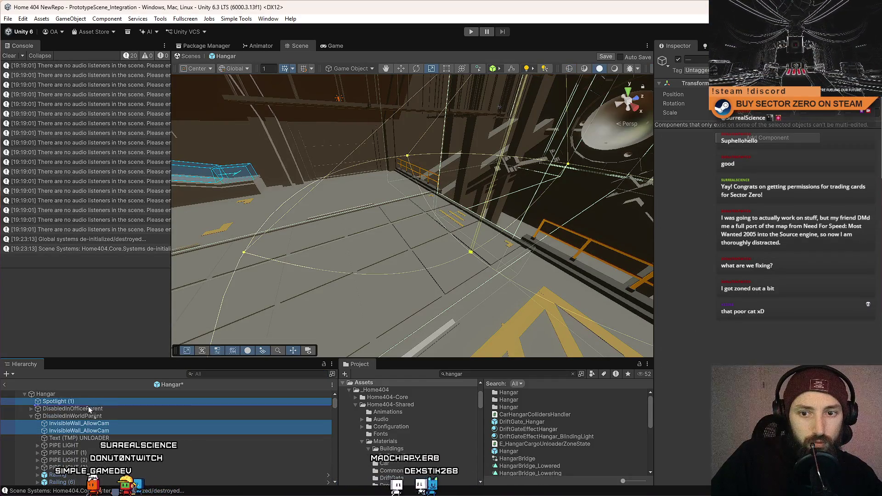
pyautogui.click(82, 402)
# - Orbit the Scene view around Spotlight (1) and toward the UNLOADER area
pyautogui.moveTo(414, 202)
pyautogui.mouseDown()
pyautogui.moveTo(442, 190)
pyautogui.moveTo(423, 113)
pyautogui.mouseUp()
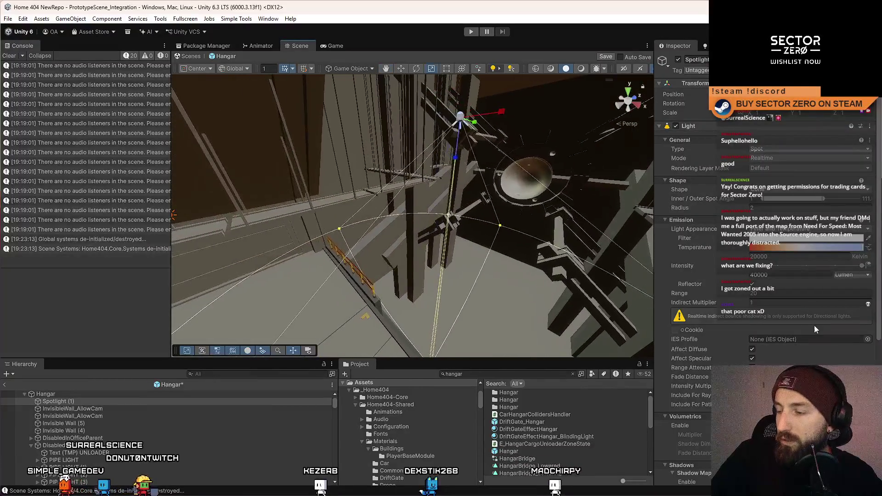
pyautogui.scroll(-4, 814, 325)
pyautogui.scroll(-5, 814, 325)
pyautogui.moveTo(358, 280); pyautogui.dragTo(324, 288)
pyautogui.moveTo(322, 274); pyautogui.dragTo(294, 276)
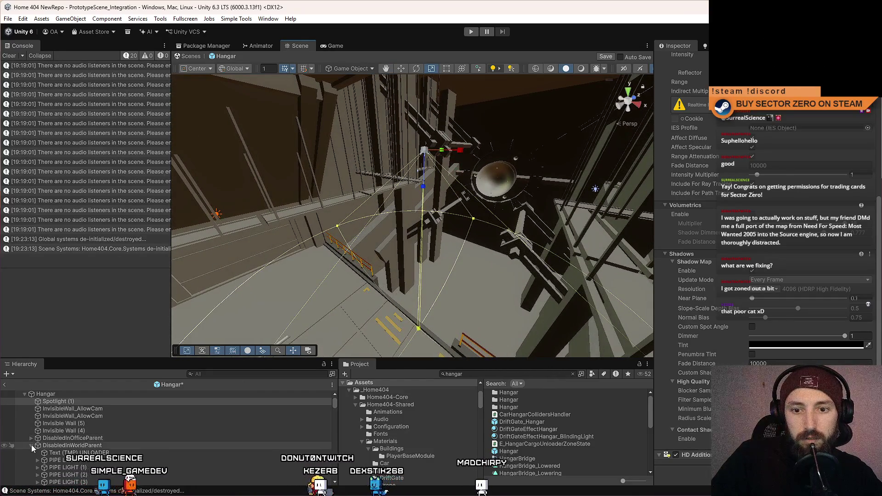
pyautogui.scroll(-2, 133, 426)
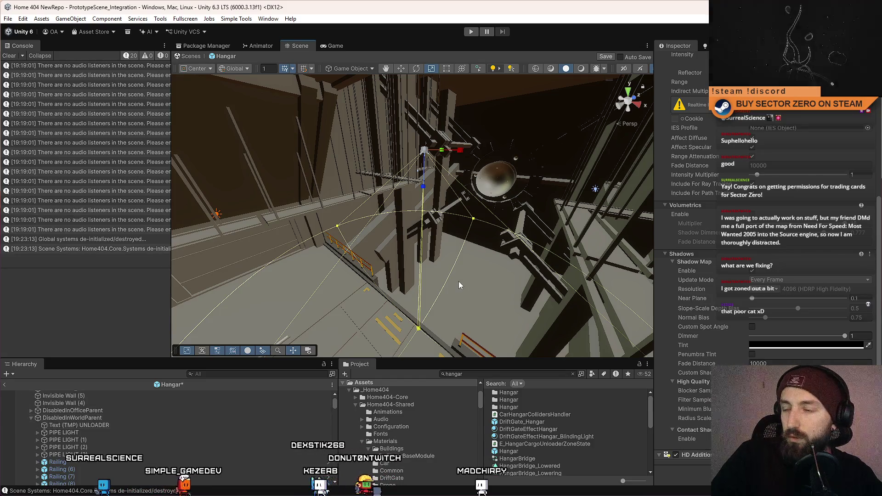
pyautogui.scroll(5, 879, 269)
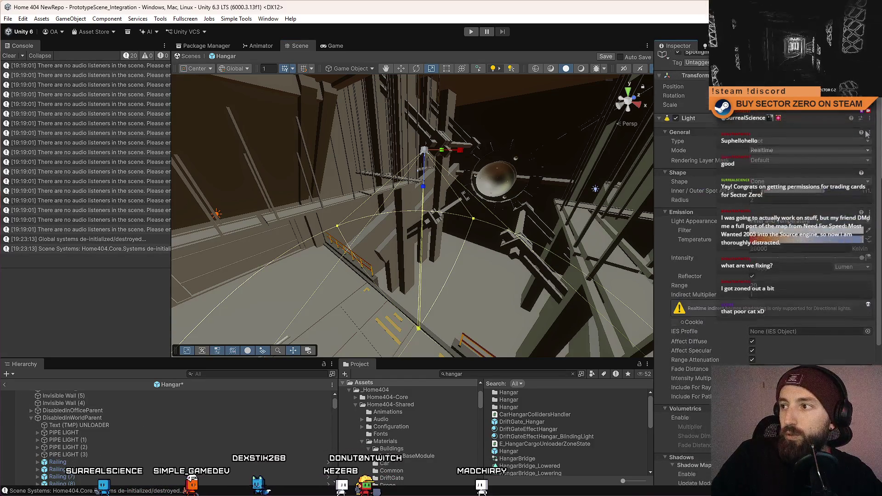
pyautogui.moveTo(546, 218)
pyautogui.mouseDown()
pyautogui.moveTo(459, 230)
pyautogui.moveTo(414, 248)
pyautogui.mouseUp()
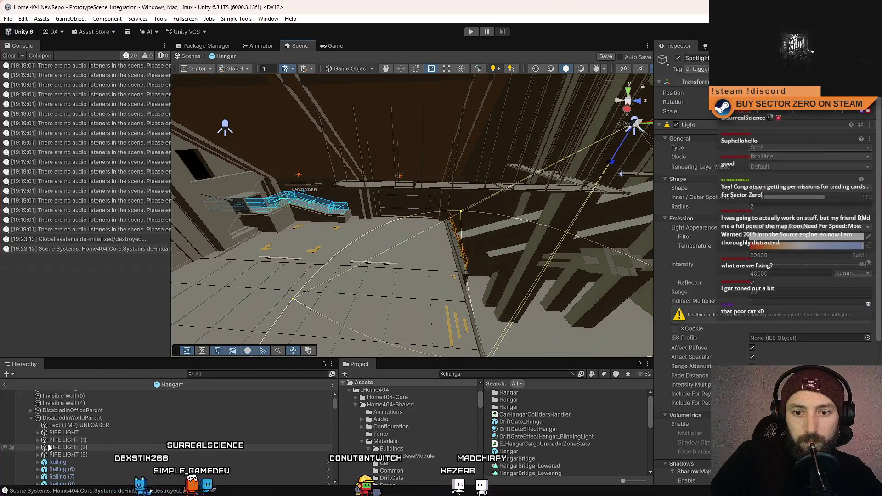
pyautogui.scroll(3, 109, 439)
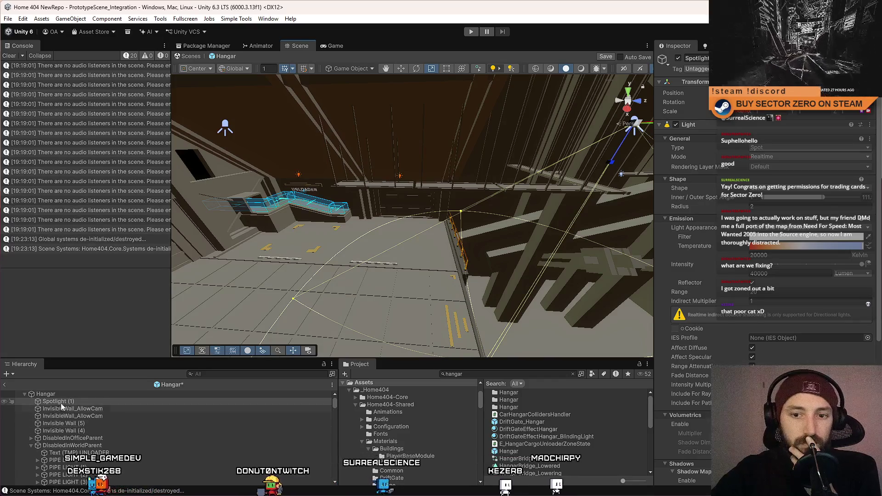
# - Select InvisibleWall_AllowCam, Invisible Wall (4), then the Hangar root object
pyautogui.click(110, 409)
pyautogui.click(87, 429)
pyautogui.click(60, 393)
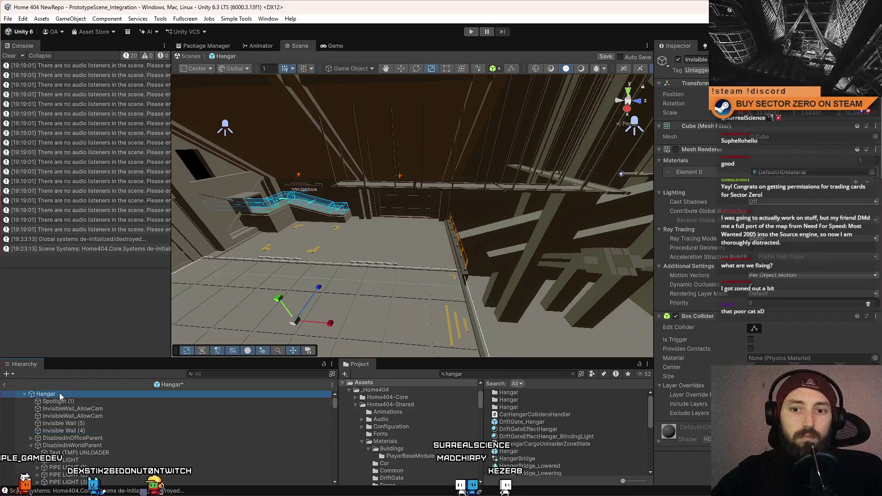
# - Create an empty child named Collision at the top of Hangar
pyautogui.rightClick(60, 394)
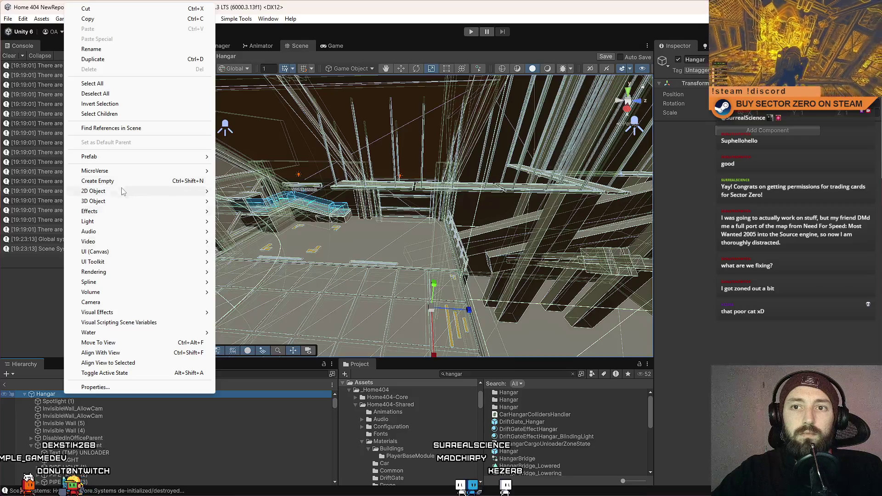
pyautogui.click(120, 183)
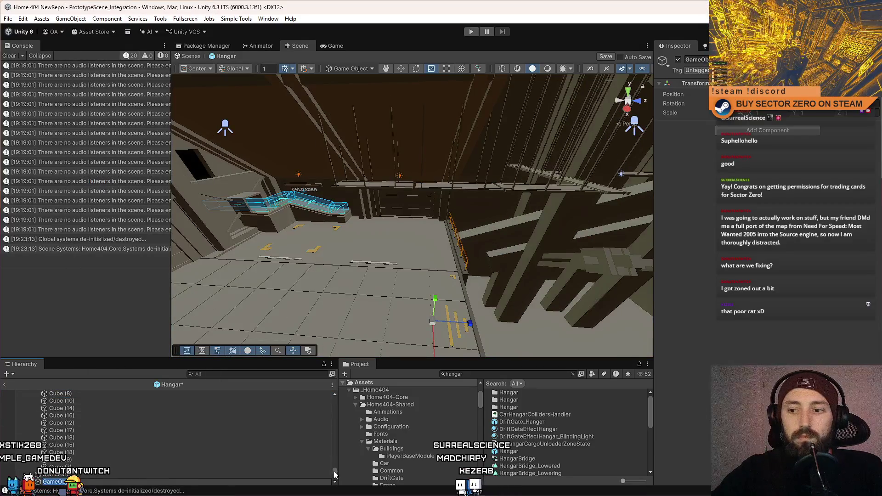
pyautogui.moveTo(334, 479); pyautogui.dragTo(343, 393)
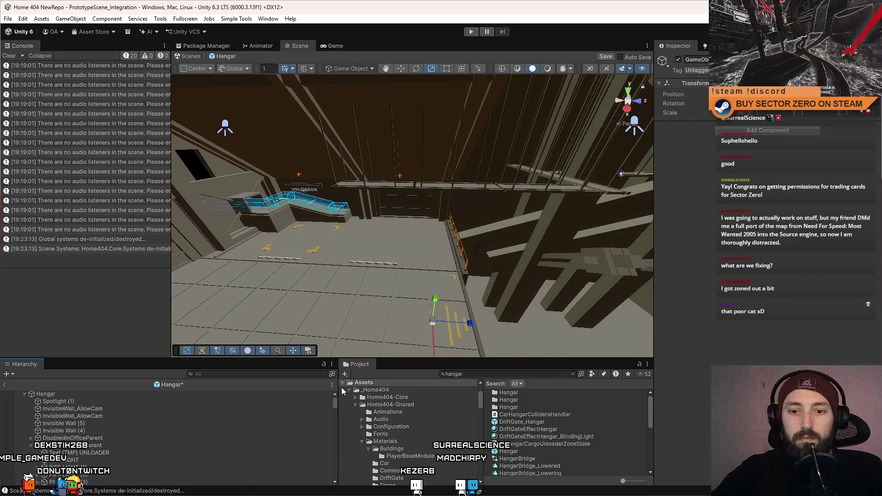
pyautogui.moveTo(109, 399)
pyautogui.mouseDown()
pyautogui.moveTo(71, 406)
pyautogui.moveTo(81, 398)
pyautogui.mouseUp()
pyautogui.press('F2')
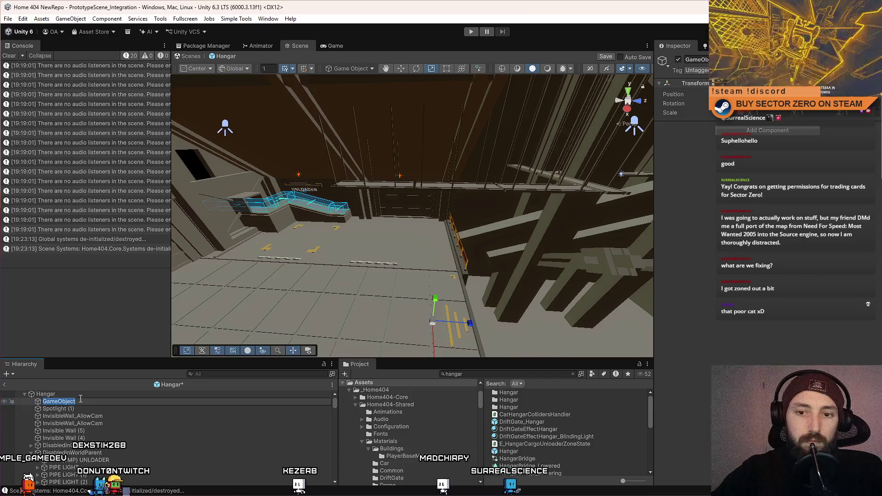
pyautogui.write('Collision')
pyautogui.press('Return')
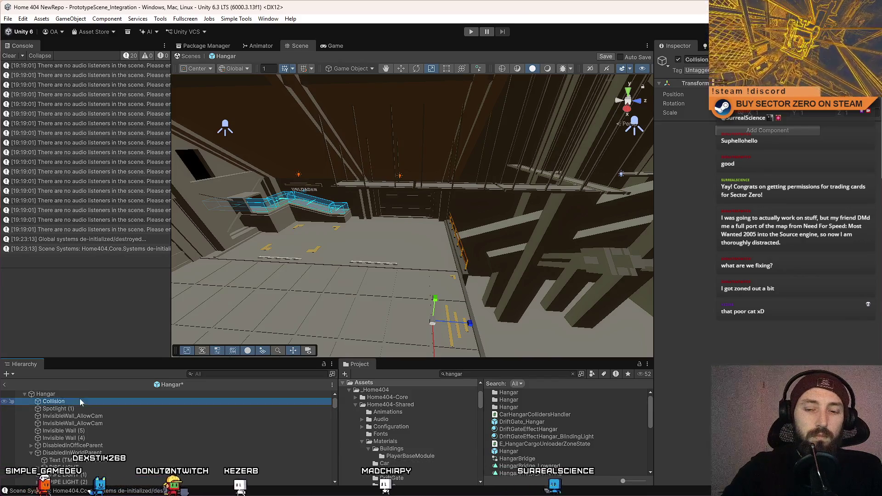
# - Parent the four invisible wall objects under Collision
pyautogui.click(82, 416)
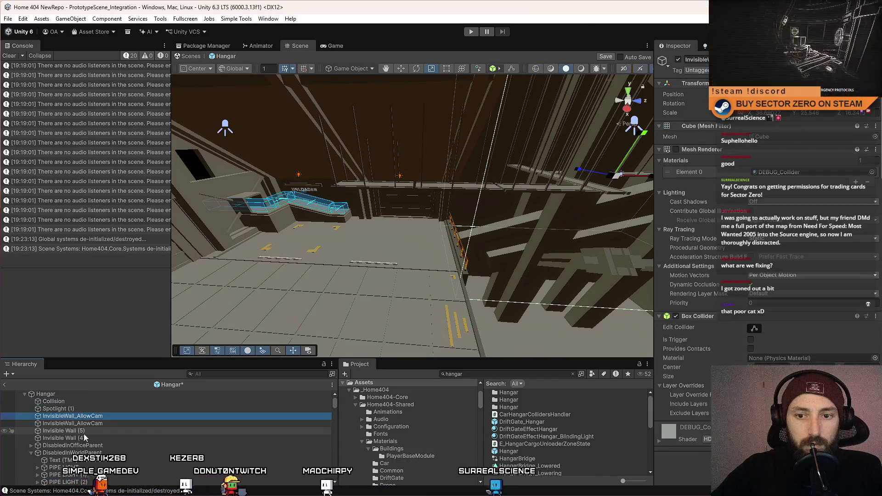
pyautogui.keyDown('shift'); pyautogui.click(84, 438); pyautogui.keyUp('shift')
pyautogui.moveTo(84, 437); pyautogui.dragTo(85, 403)
pyautogui.click(31, 402)
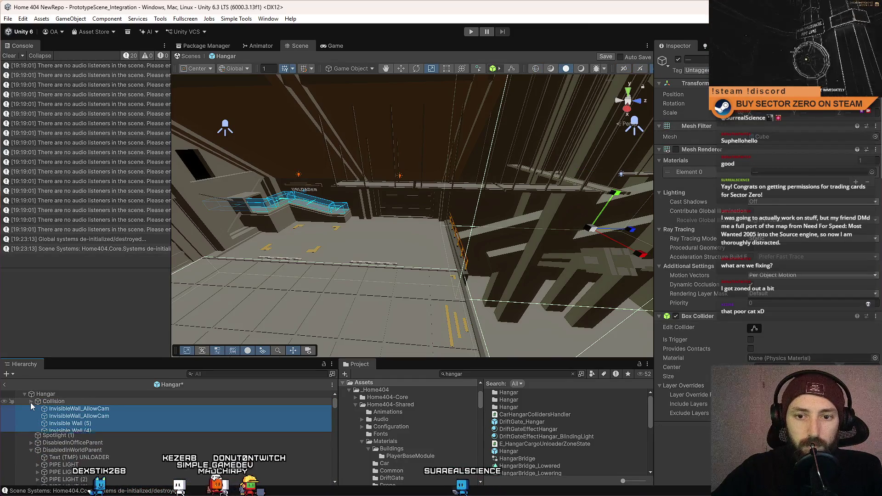
pyautogui.click(31, 401)
# - Inspect Spotlight (1), DisabledInOfficeParent and DisabledInWorldParent in turn
pyautogui.click(86, 408)
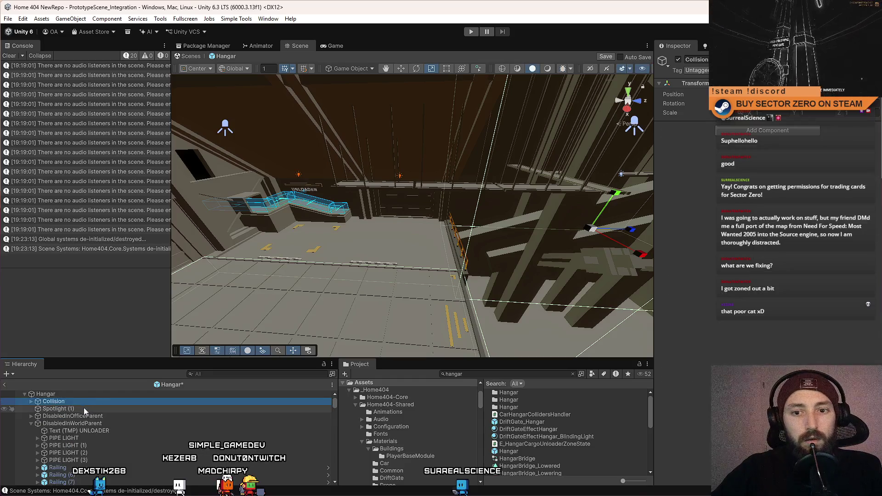
pyautogui.click(119, 416)
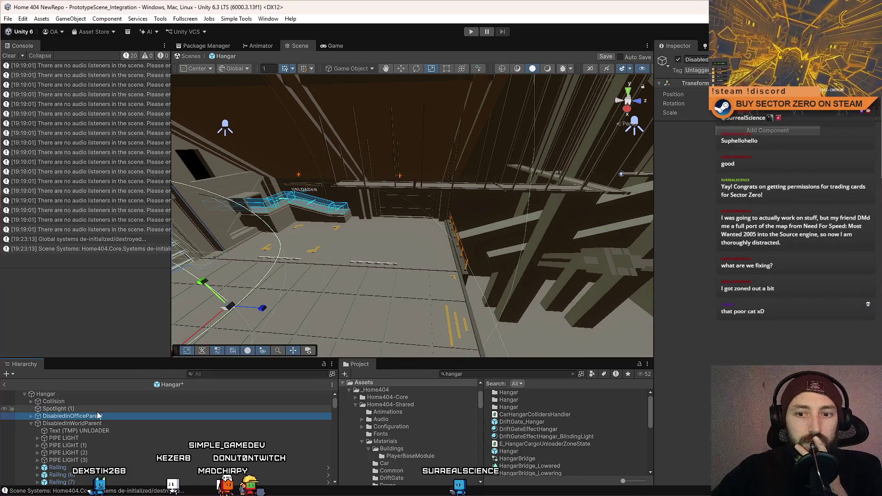
pyautogui.click(96, 411)
pyautogui.click(98, 418)
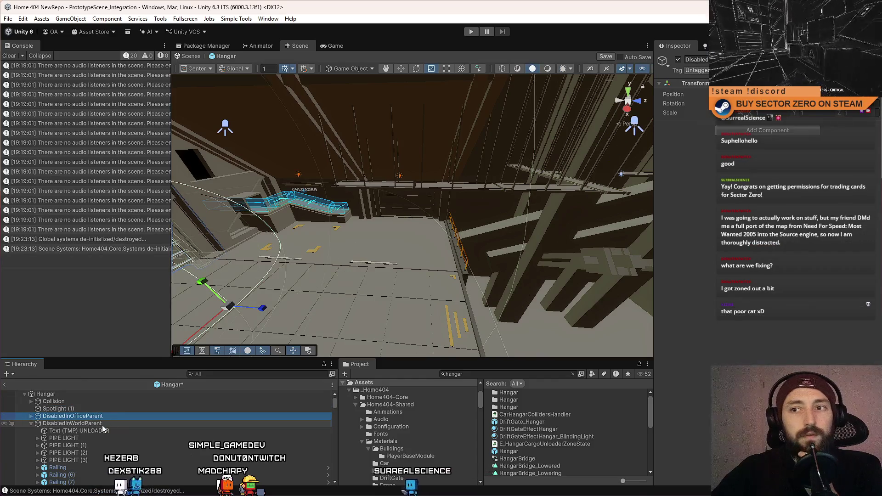
pyautogui.click(103, 426)
pyautogui.click(117, 416)
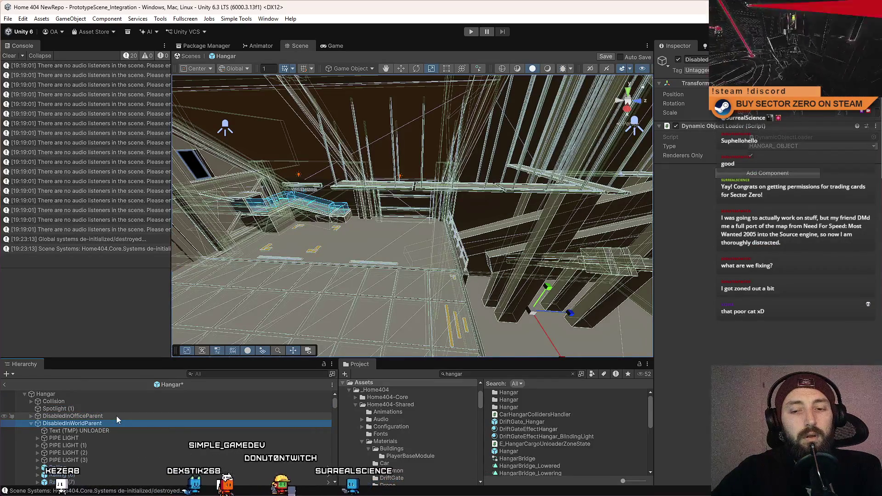
pyautogui.click(122, 410)
pyautogui.press('f')
pyautogui.moveTo(431, 220)
pyautogui.mouseDown()
pyautogui.moveTo(456, 223)
pyautogui.moveTo(439, 183)
pyautogui.moveTo(351, 235)
pyautogui.mouseUp()
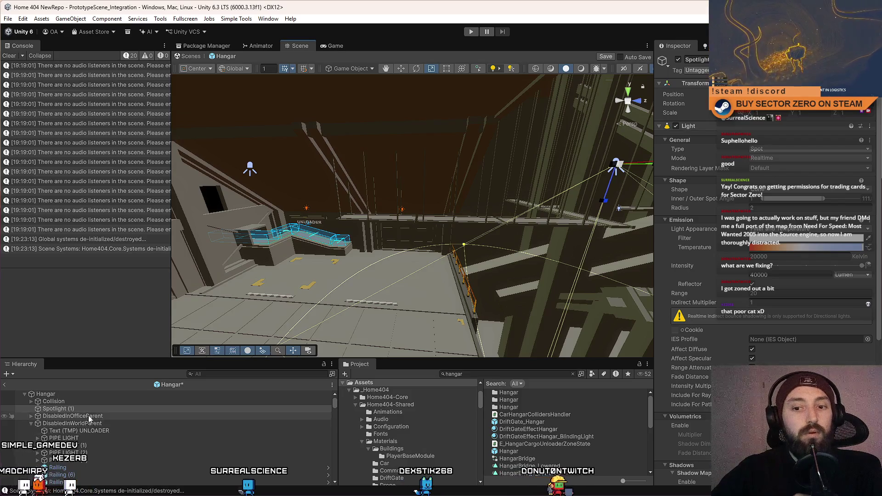
pyautogui.scroll(-5, 92, 424)
pyautogui.scroll(-3, 93, 423)
pyautogui.scroll(-3, 121, 443)
pyautogui.scroll(-5, 122, 442)
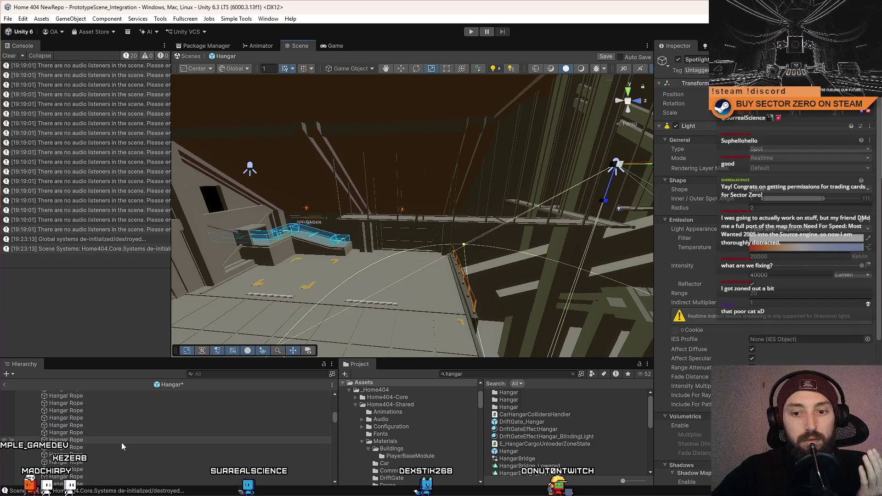
pyautogui.click(307, 209)
pyautogui.scroll(10, 335, 408)
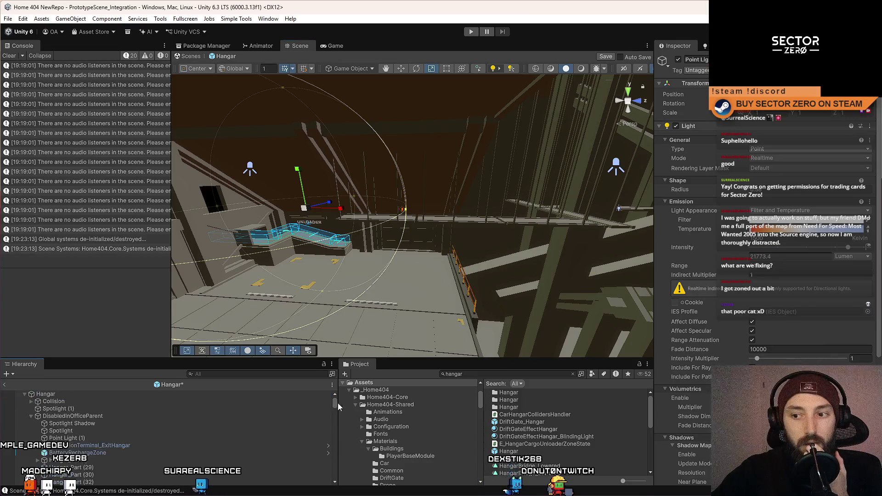
pyautogui.click(30, 416)
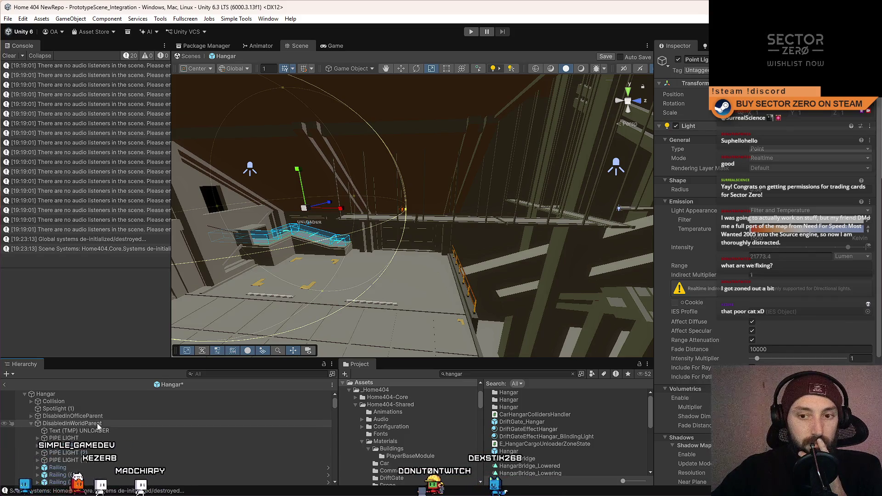
pyautogui.click(98, 424)
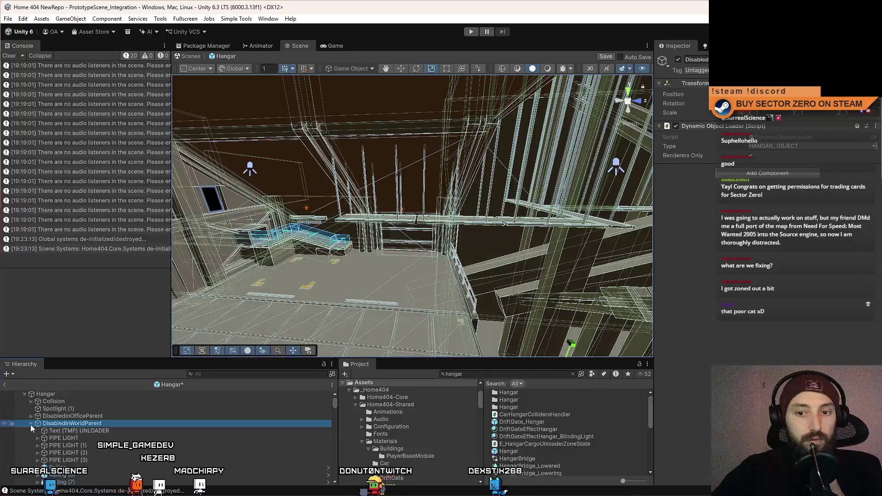
pyautogui.moveTo(269, 249)
pyautogui.mouseDown()
pyautogui.moveTo(519, 226)
pyautogui.moveTo(84, 204)
pyautogui.moveTo(103, 168)
pyautogui.moveTo(95, 178)
pyautogui.moveTo(189, 209)
pyautogui.moveTo(108, 211)
pyautogui.moveTo(118, 214)
pyautogui.moveTo(398, 220)
pyautogui.mouseUp()
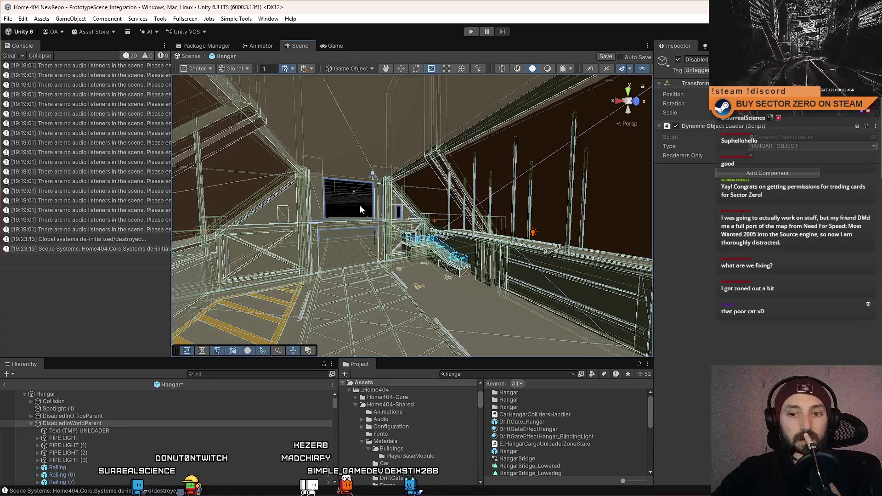
pyautogui.click(149, 415)
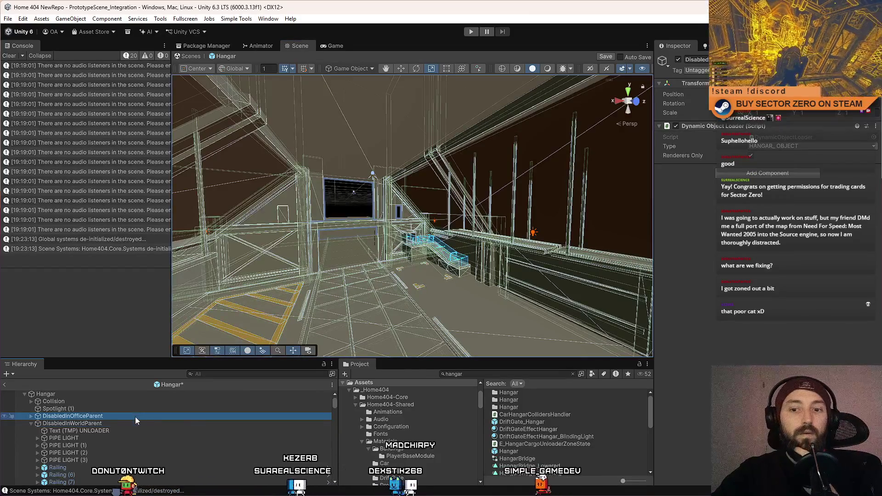
# - Find Spotlight (1) among the hangar beams and move it under DisabledInWorldParent
pyautogui.press('f')
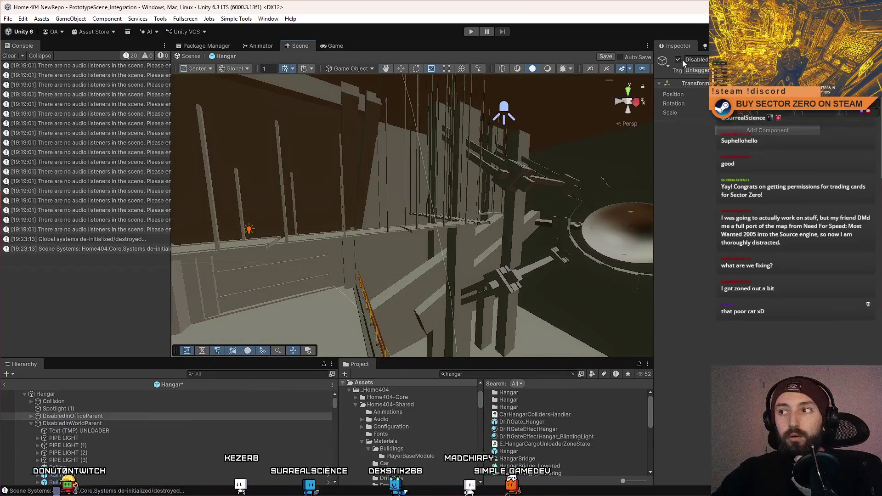
pyautogui.moveTo(414, 207); pyautogui.dragTo(395, 215)
pyautogui.moveTo(520, 133); pyautogui.dragTo(488, 145)
pyautogui.moveTo(395, 197); pyautogui.dragTo(377, 199)
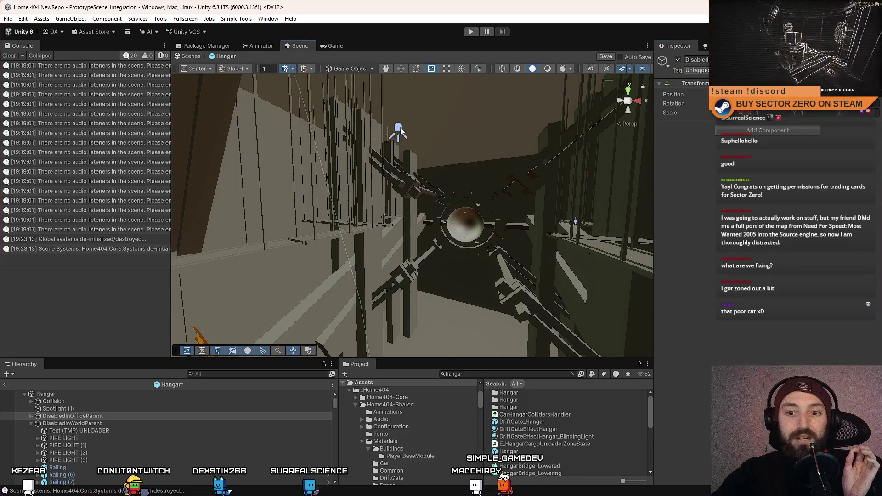
pyautogui.click(399, 129)
pyautogui.moveTo(85, 408)
pyautogui.mouseDown()
pyautogui.moveTo(75, 410)
pyautogui.moveTo(85, 425)
pyautogui.mouseUp()
pyautogui.click(114, 416)
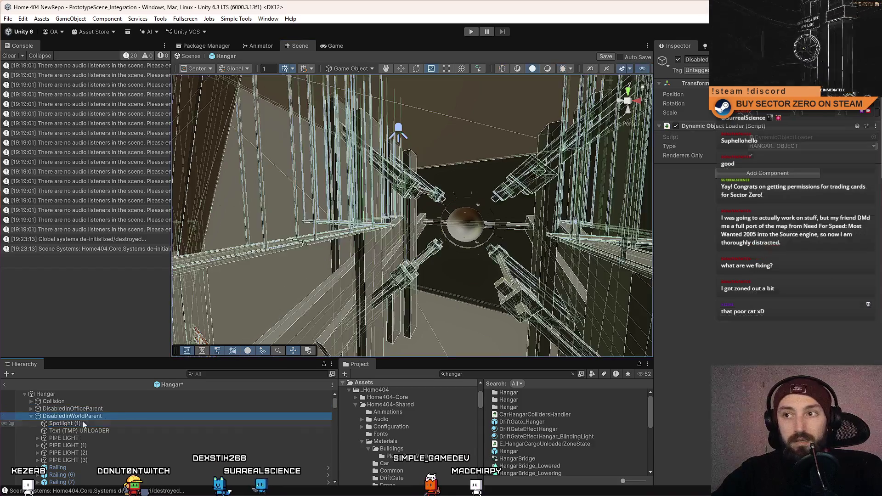
pyautogui.click(30, 417)
# - Save the Hangar scene with Ctrl+S and clear the Console messages
pyautogui.moveTo(366, 241); pyautogui.dragTo(176, 431)
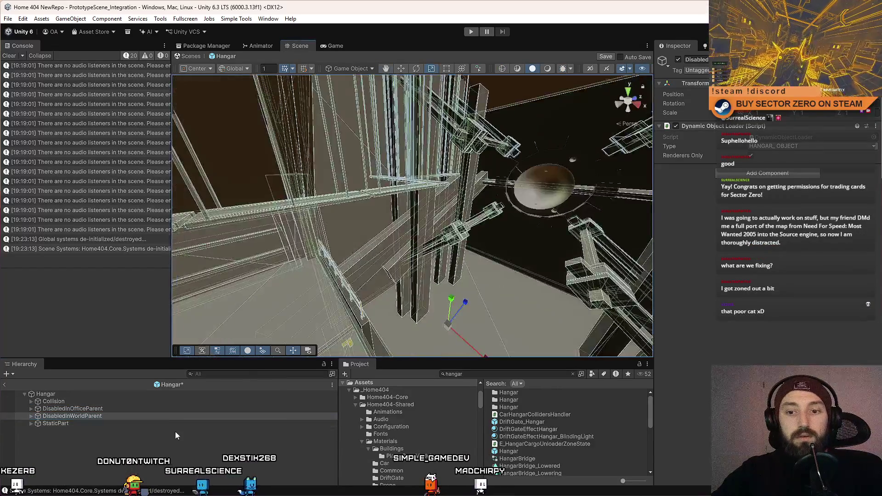
pyautogui.click(169, 440)
pyautogui.hotkey('ctrl', 's')
pyautogui.moveTo(368, 230)
pyautogui.mouseDown()
pyautogui.moveTo(386, 246)
pyautogui.moveTo(581, 208)
pyautogui.moveTo(239, 261)
pyautogui.mouseUp()
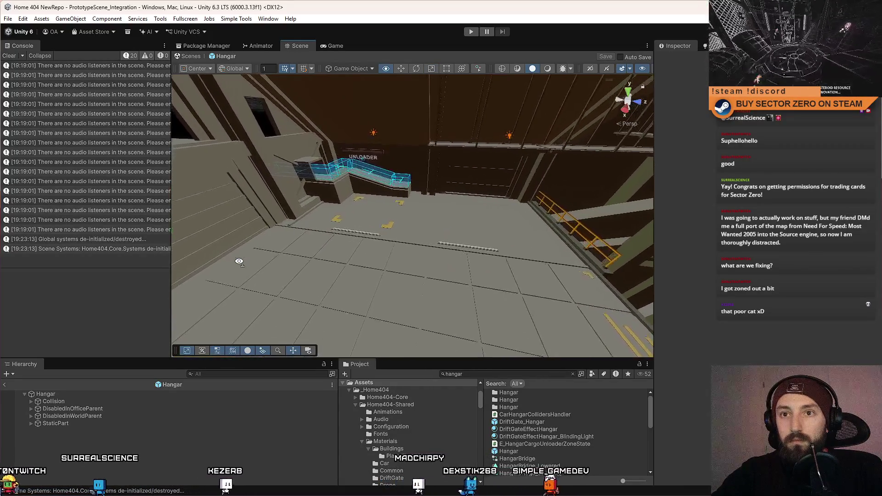
pyautogui.click(10, 55)
pyautogui.moveTo(275, 207)
pyautogui.mouseDown()
pyautogui.moveTo(592, 188)
pyautogui.moveTo(418, 140)
pyautogui.mouseUp()
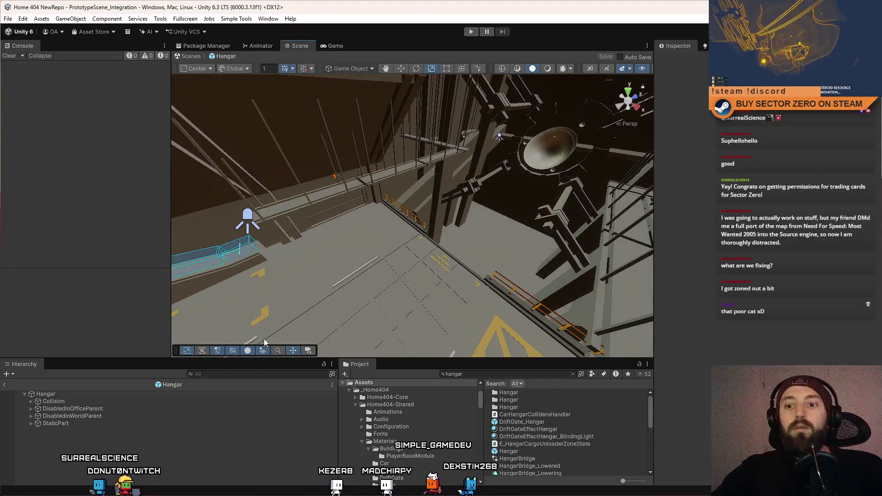
# - Enter Play mode in the Game view and start the game from the main menu's PLAY button
pyautogui.click(326, 48)
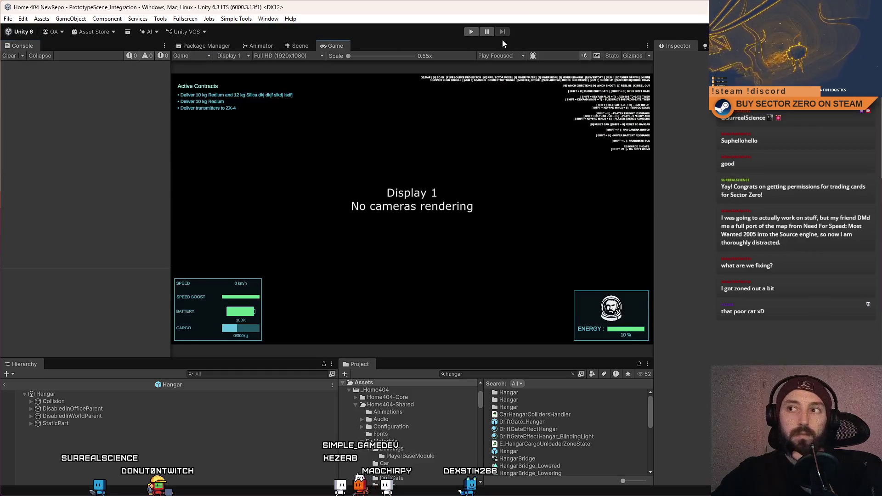
pyautogui.click(471, 31)
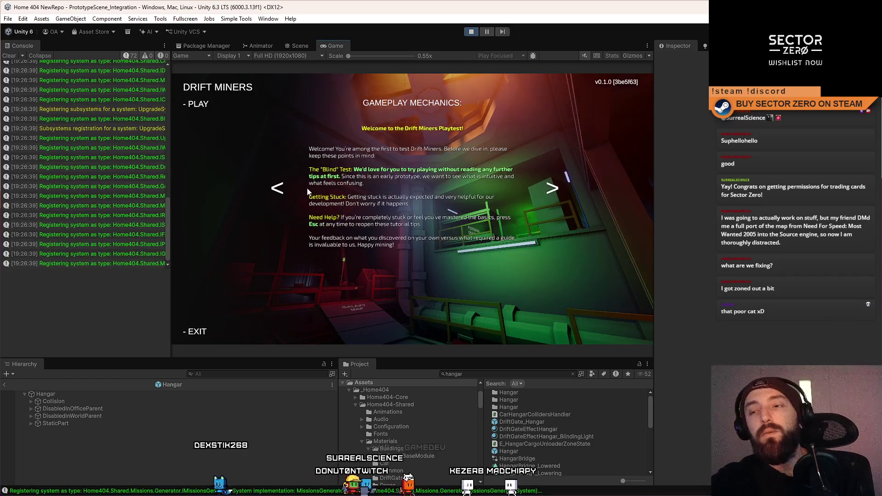
pyautogui.click(206, 108)
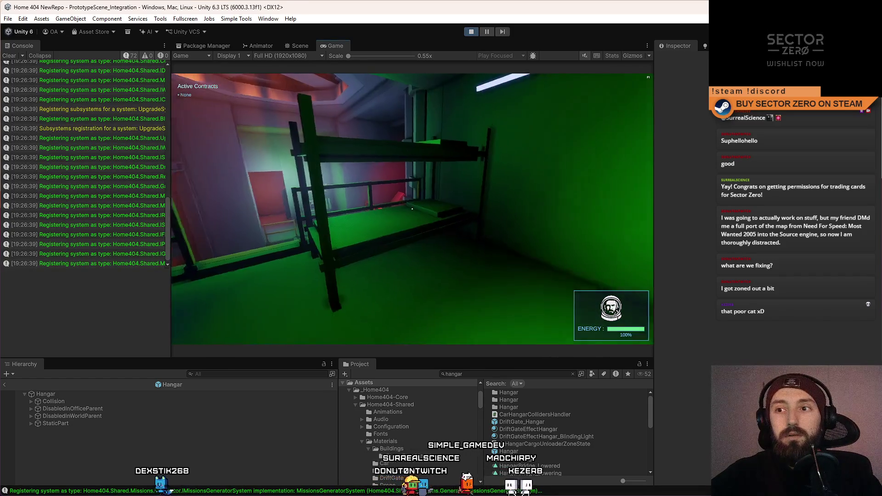
# - Walk the player through the base to the terminal and open the Upgrades screen
pyautogui.press('w')
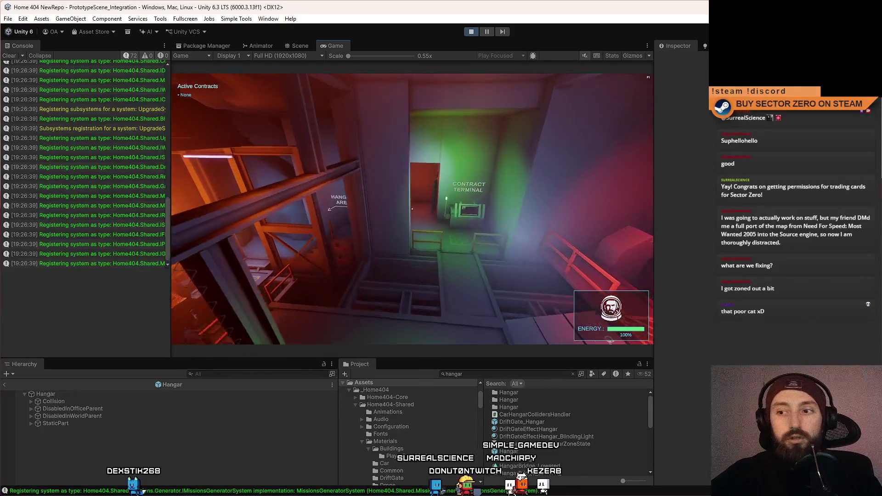
pyautogui.press('w')
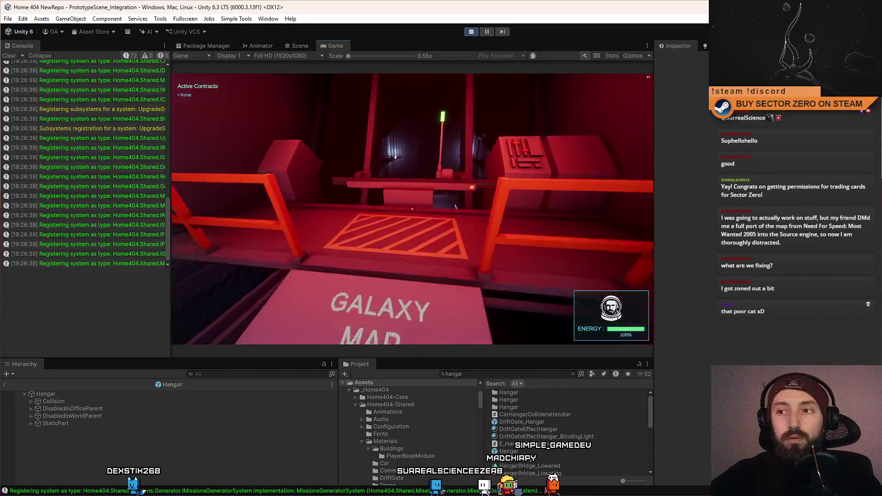
pyautogui.press('w')
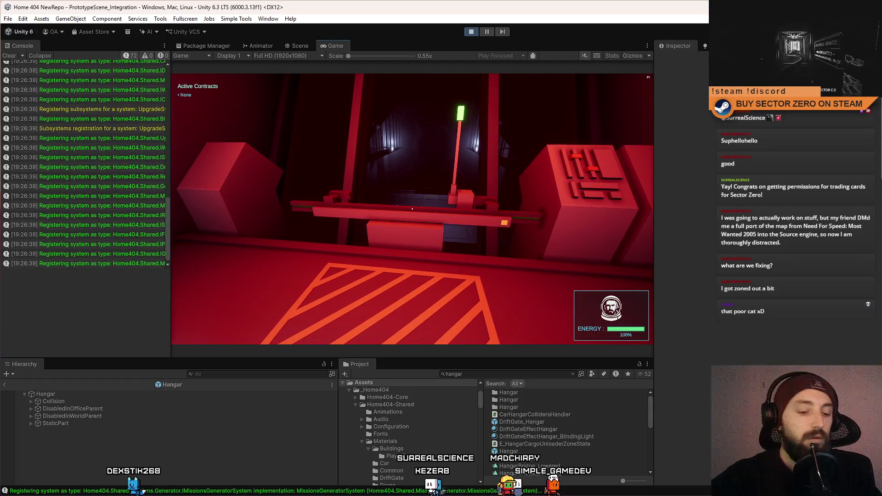
pyautogui.press('w')
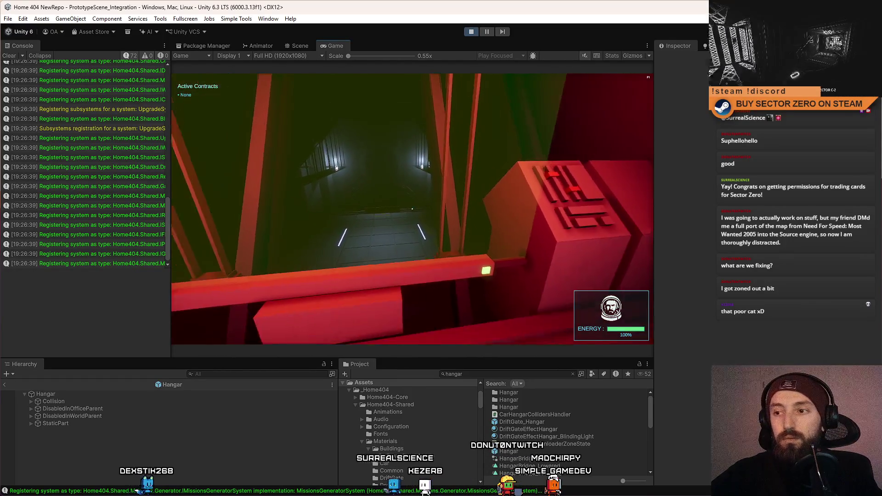
pyautogui.press('w')
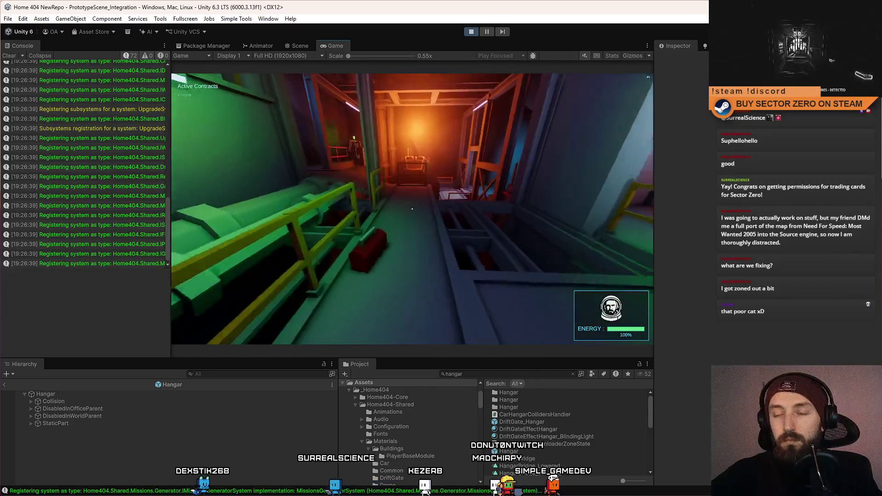
pyautogui.press('w')
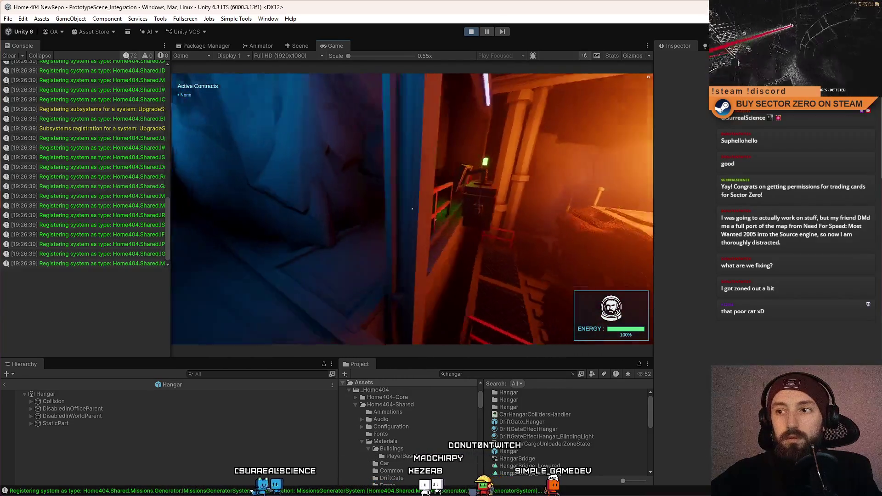
pyautogui.press('w')
pyautogui.press('e')
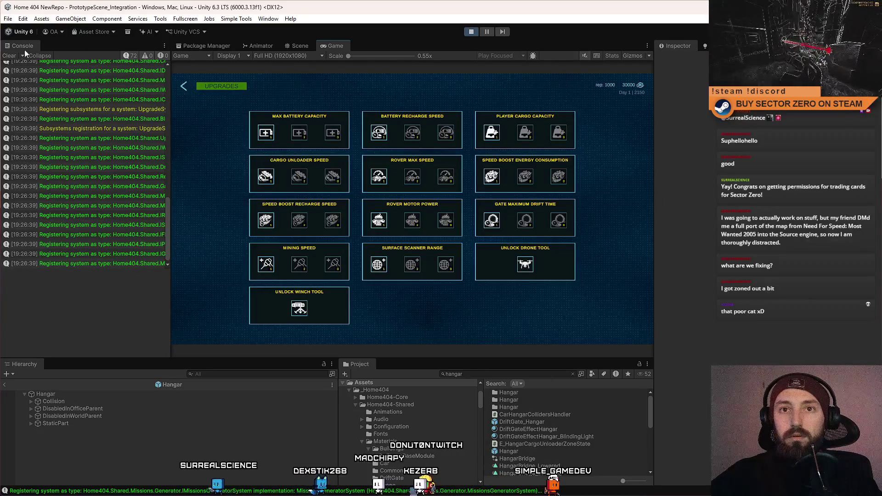
# - Dock the Console alongside the Game view and bring the Game view back to front
pyautogui.press('Escape')
pyautogui.moveTo(171, 63)
pyautogui.mouseDown()
pyautogui.moveTo(43, 65)
pyautogui.moveTo(115, 73)
pyautogui.mouseUp()
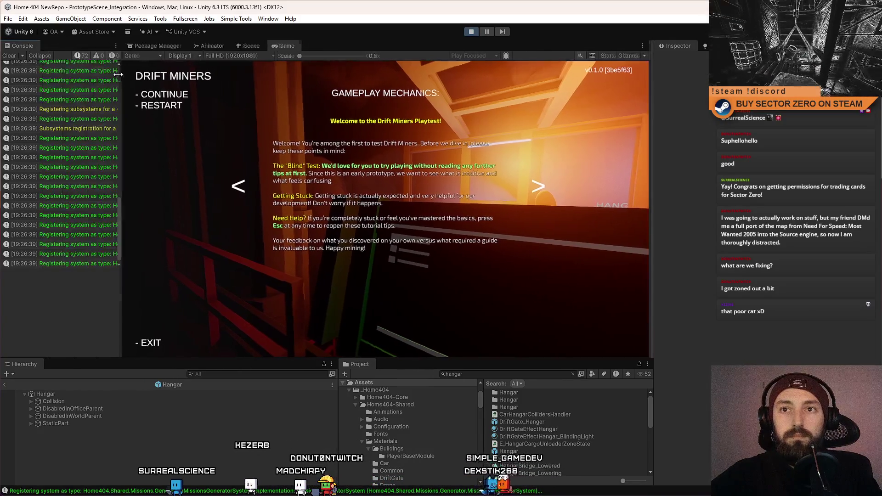
pyautogui.moveTo(332, 46); pyautogui.dragTo(199, 108)
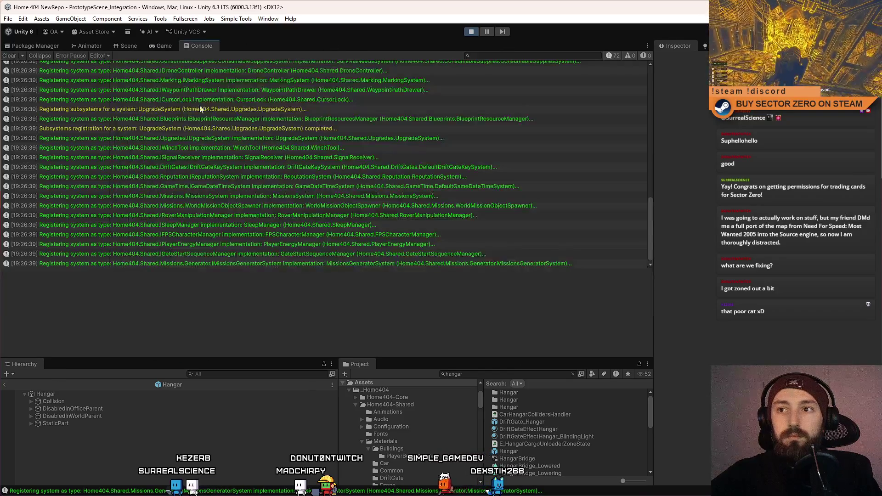
pyautogui.click(163, 46)
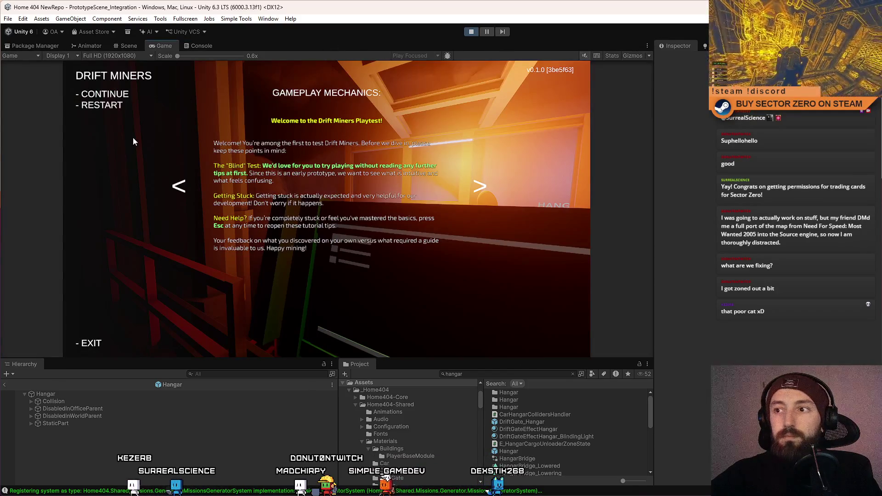
# - Unlock the Drone Tool and Winch Tool upgrades, then close the Upgrades screen
pyautogui.press('Escape')
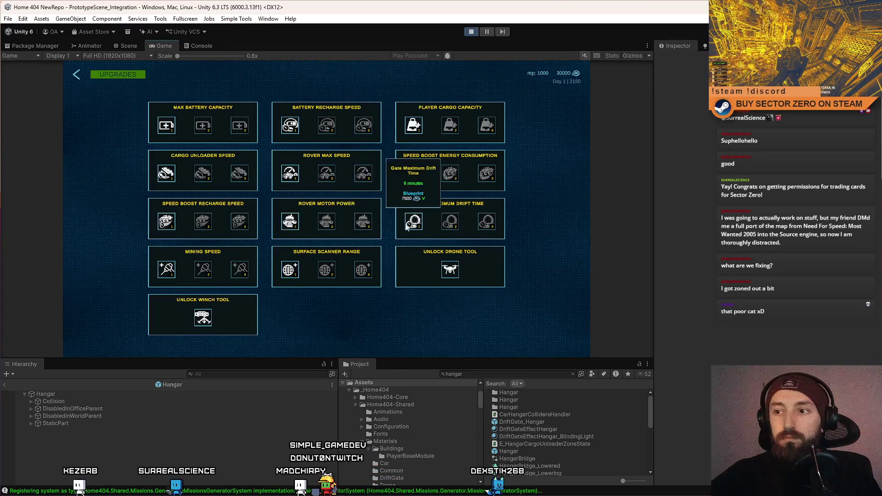
pyautogui.moveTo(450, 272)
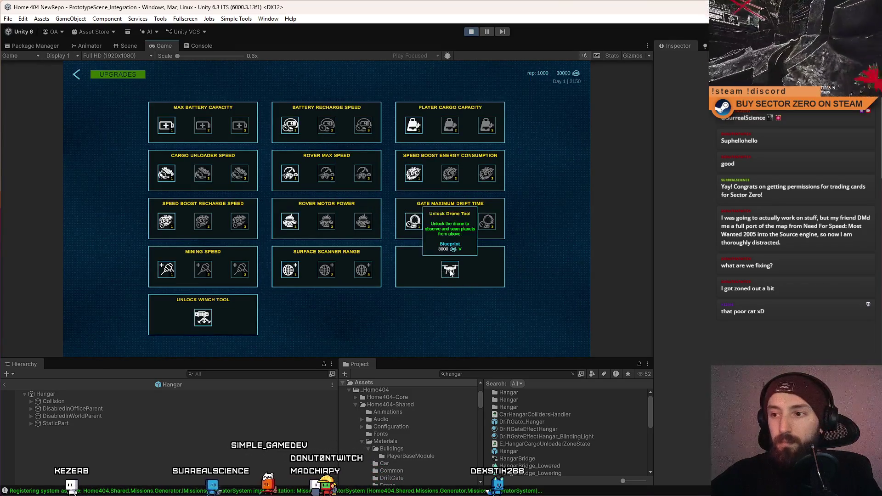
pyautogui.click(203, 318)
pyautogui.click(450, 270)
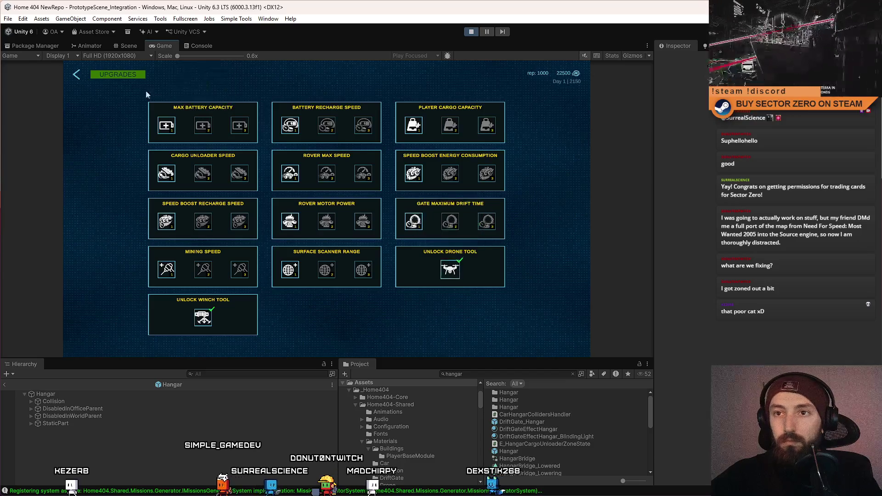
pyautogui.click(73, 79)
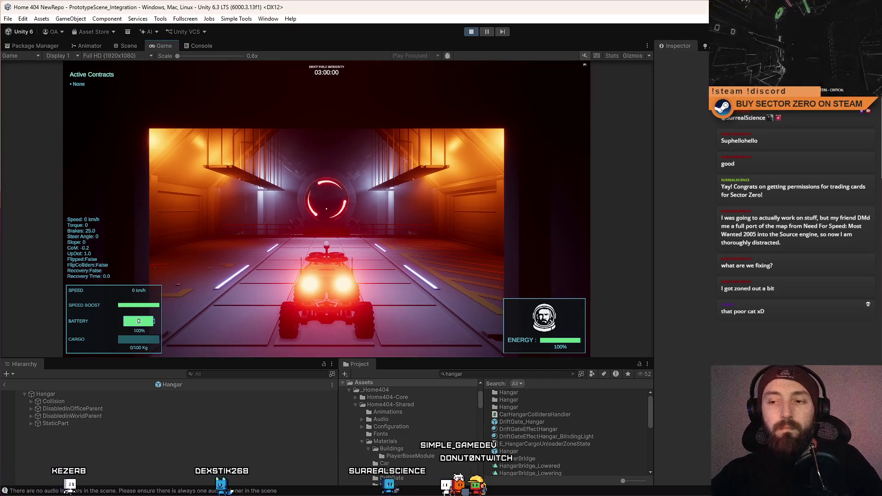
# - Drive the rover through the Drift Gate, boost across the snow, and return up the gate ramp
pyautogui.press('w')
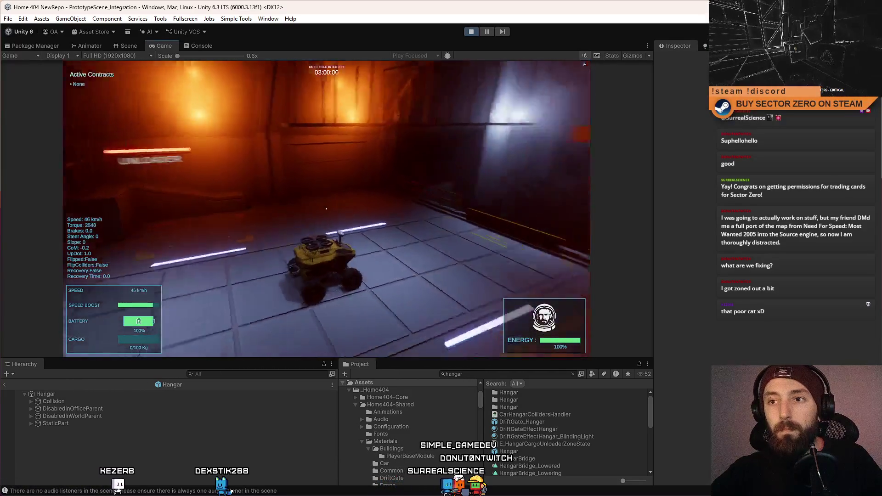
pyautogui.press('s')
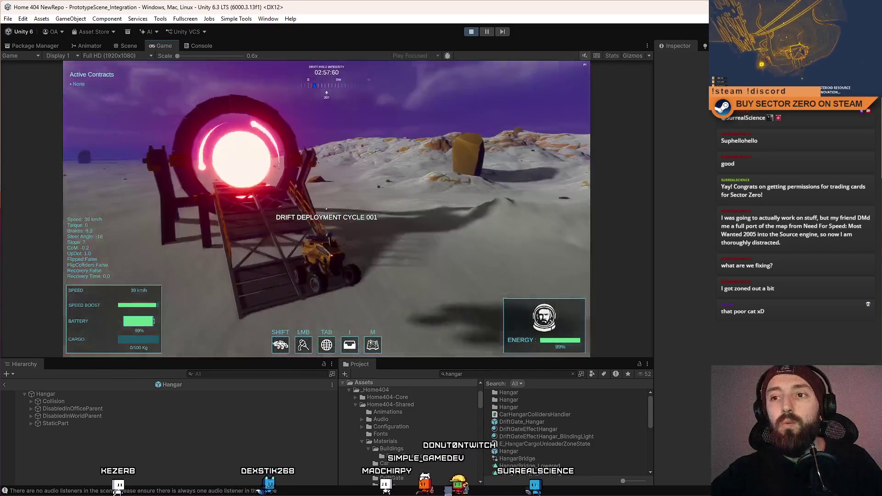
pyautogui.press('s')
pyautogui.press('w')
pyautogui.press('shift')
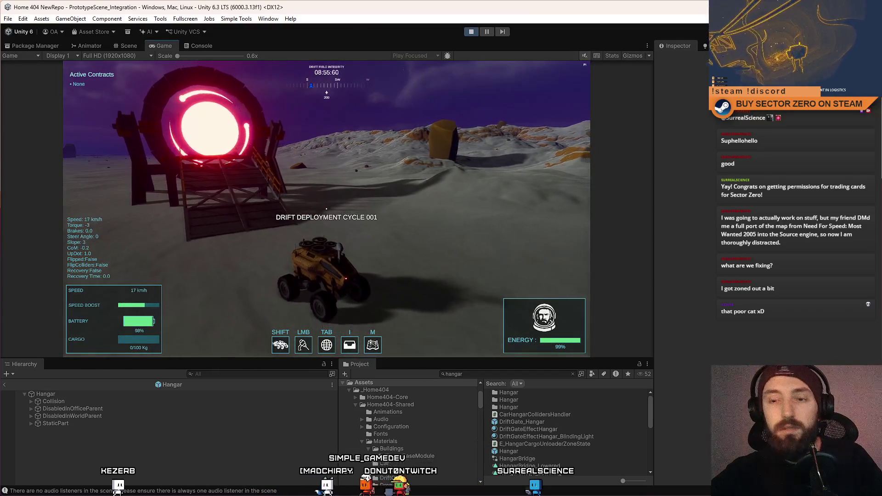
pyautogui.press('s')
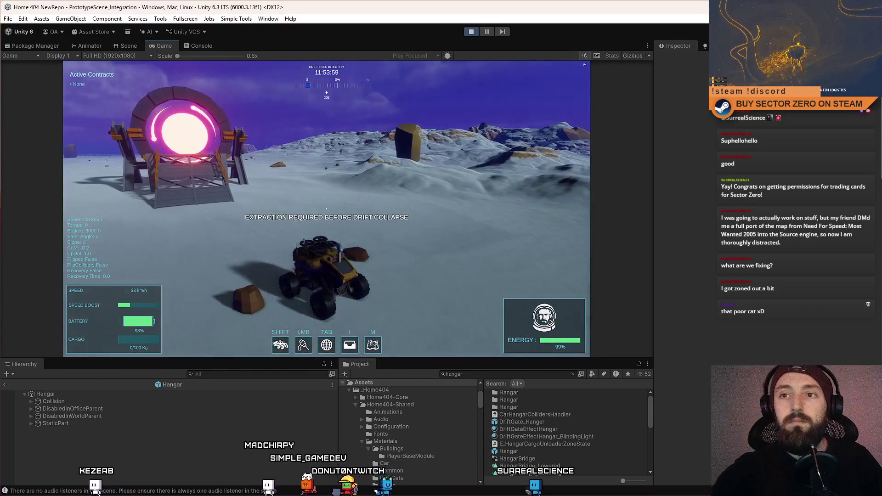
pyautogui.press('w')
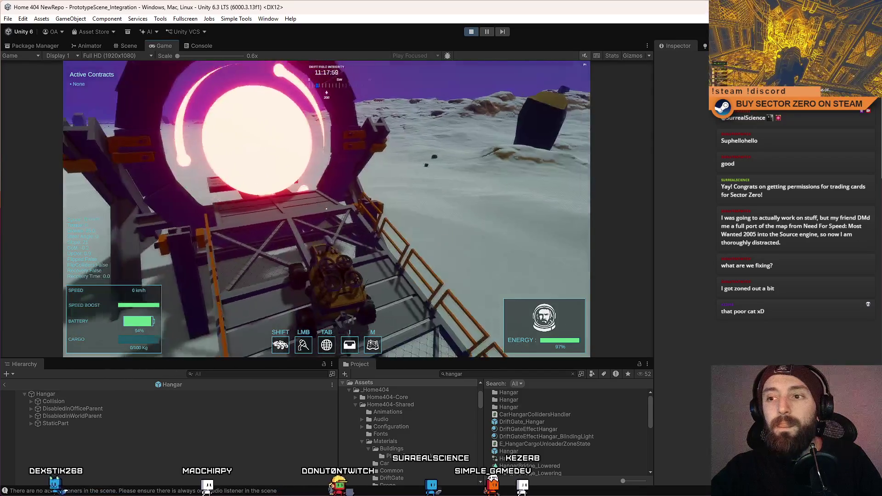
pyautogui.press('Escape')
pyautogui.press('Escape')
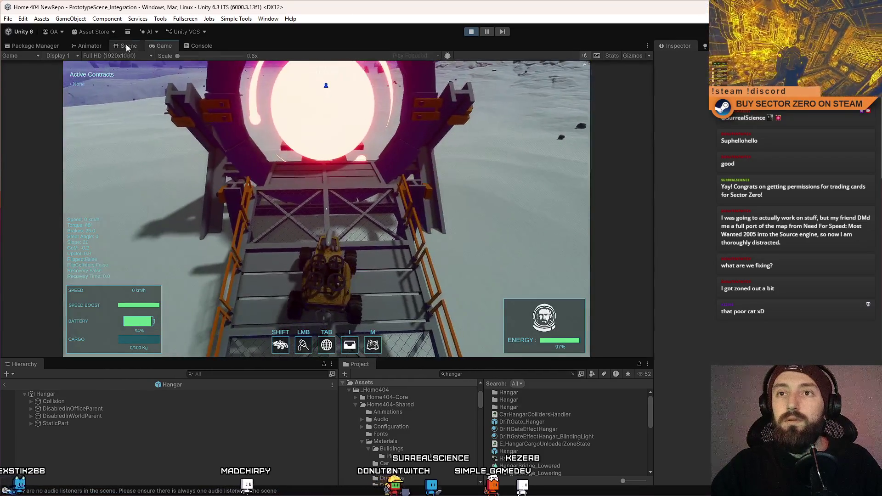
# - Exit Hangar prefab mode back to the PrototypeScene_Integration scene and reframe the view
pyautogui.click(126, 46)
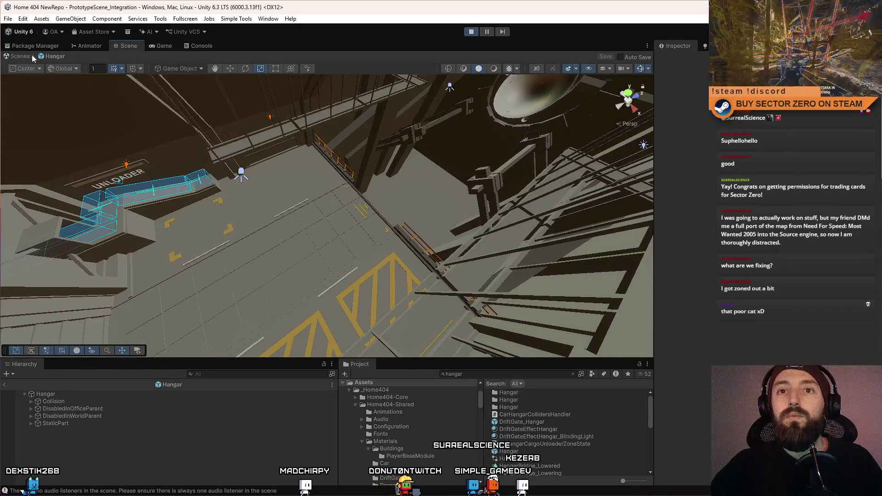
pyautogui.click(22, 55)
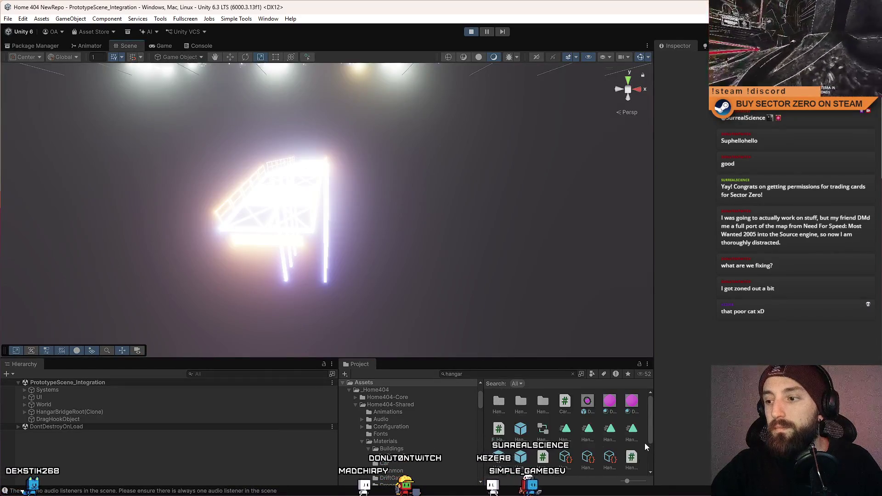
pyautogui.moveTo(495, 230)
pyautogui.mouseDown()
pyautogui.moveTo(277, 262)
pyautogui.moveTo(124, 248)
pyautogui.moveTo(213, 240)
pyautogui.moveTo(177, 239)
pyautogui.mouseUp()
pyautogui.scroll(-5, 178, 240)
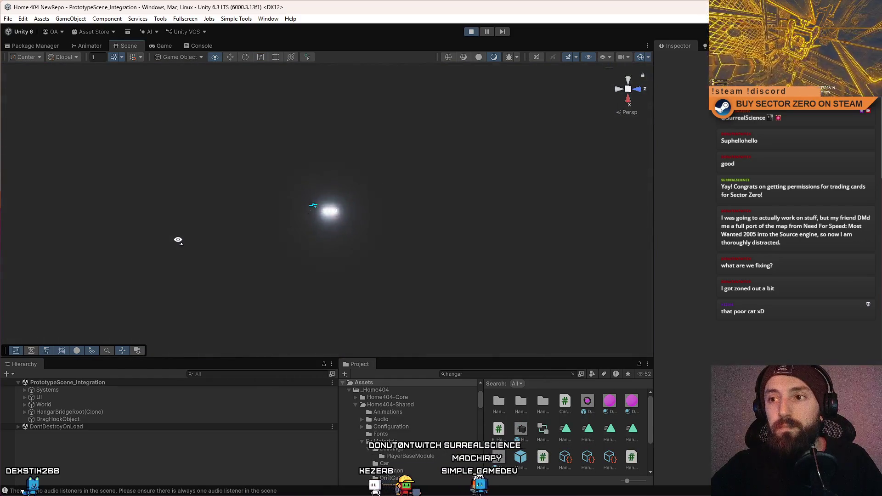
pyautogui.scroll(10, 177, 240)
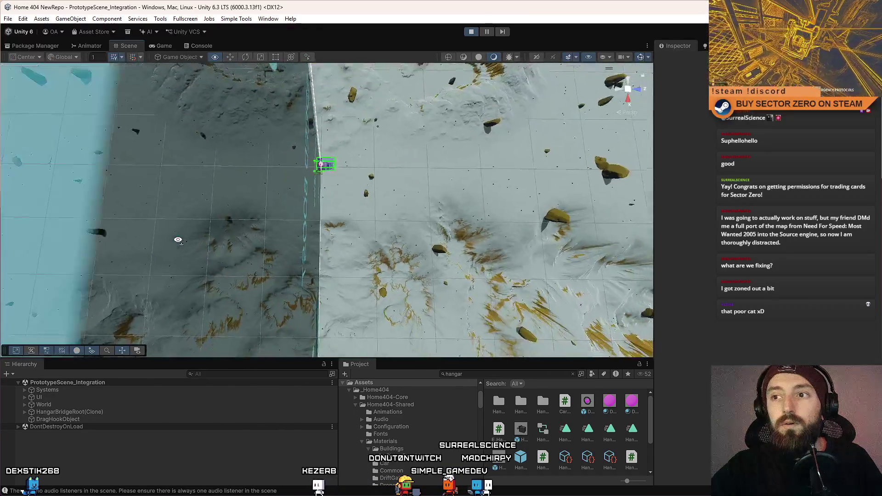
pyautogui.scroll(10, 239, 197)
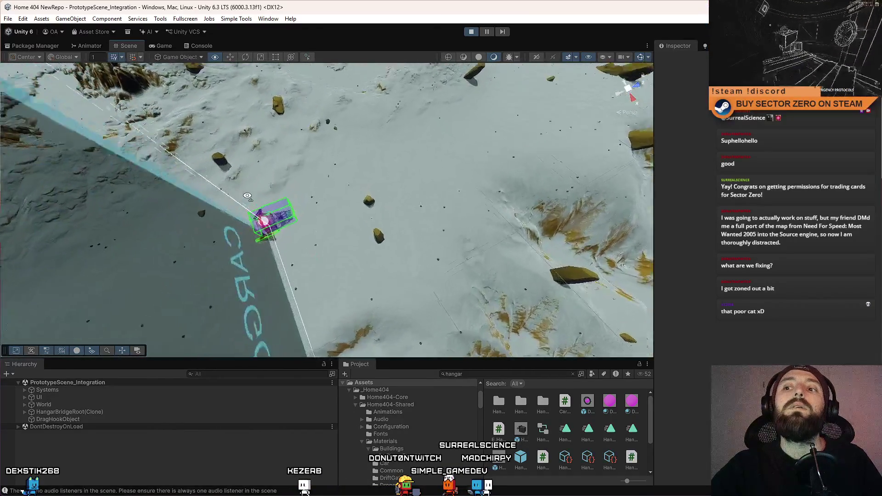
# - Add a new Cube via GameObject > 3D Object > Cube near the ship
pyautogui.click(86, 19)
pyautogui.moveTo(138, 79)
pyautogui.click(221, 80)
pyautogui.moveTo(441, 200); pyautogui.dragTo(425, 172)
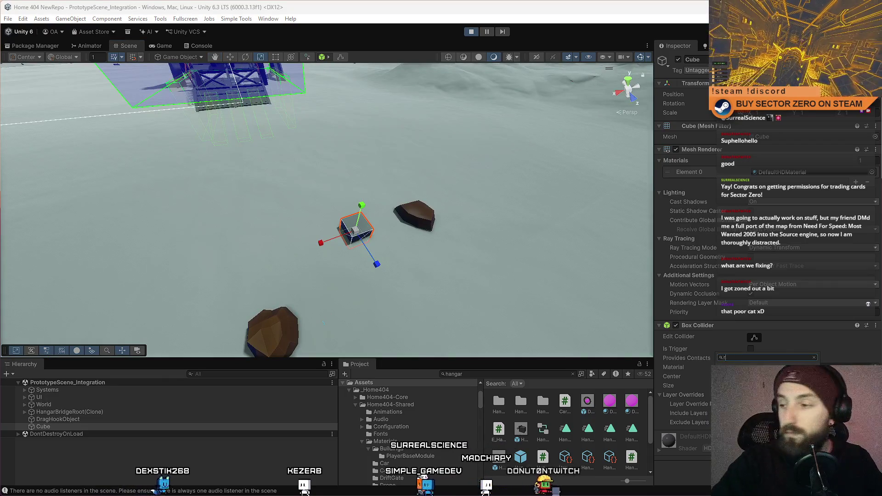
# - Add a Rigidbody to the cube, then check the Game view and Console for errors
pyautogui.press('BackSpace')
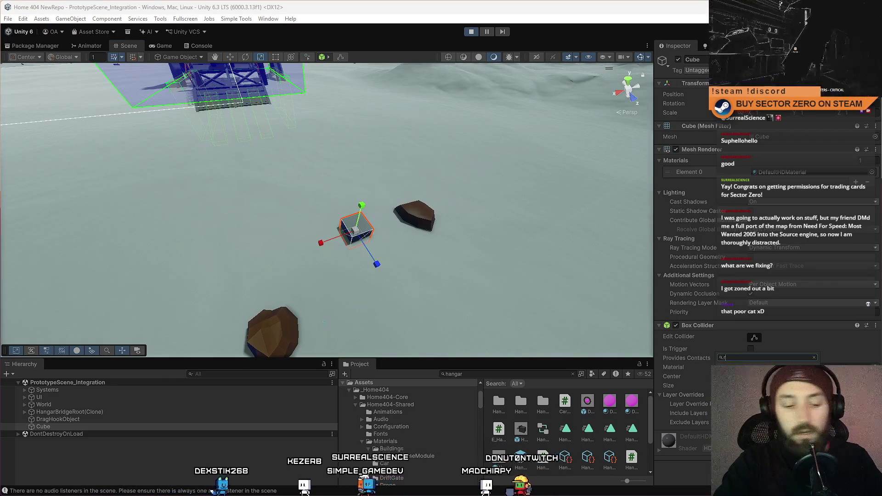
pyautogui.press('Return')
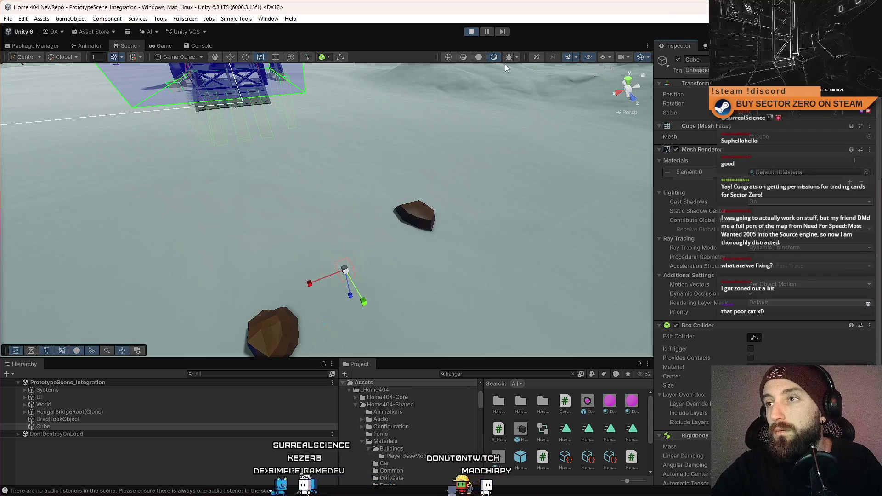
pyautogui.click(486, 31)
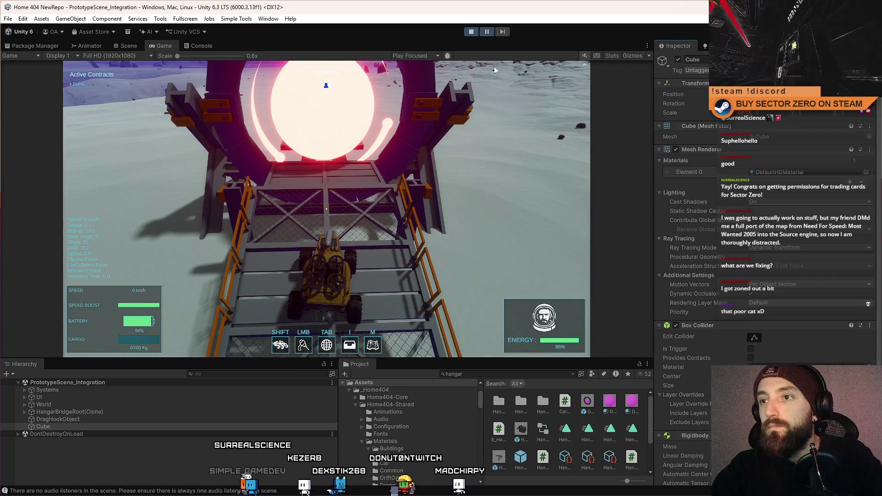
pyautogui.click(200, 46)
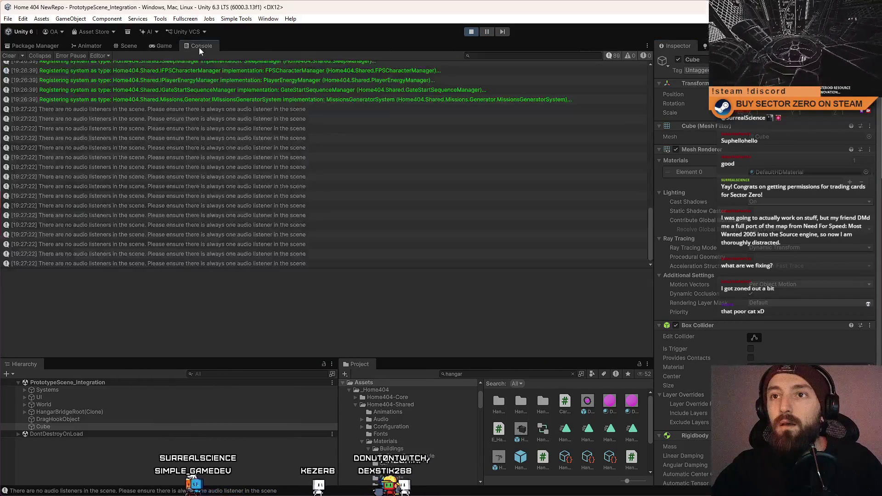
pyautogui.click(127, 46)
pyautogui.scroll(-5, 815, 322)
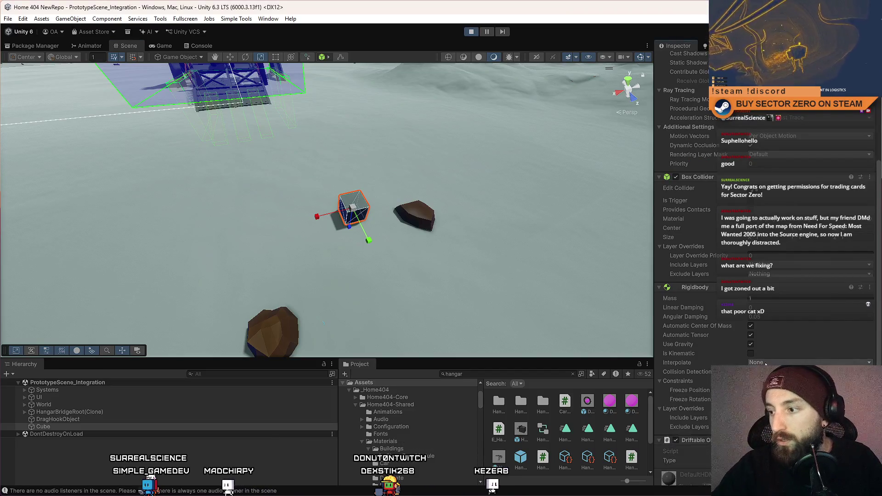
pyautogui.scroll(-1, 765, 364)
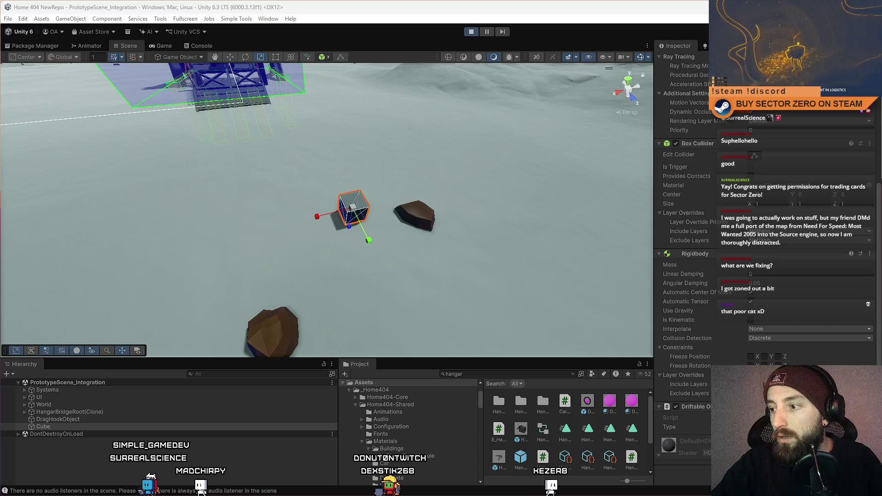
# - Duplicate the physics cube repeatedly with Ctrl+D and select all the cube copies
pyautogui.press('w')
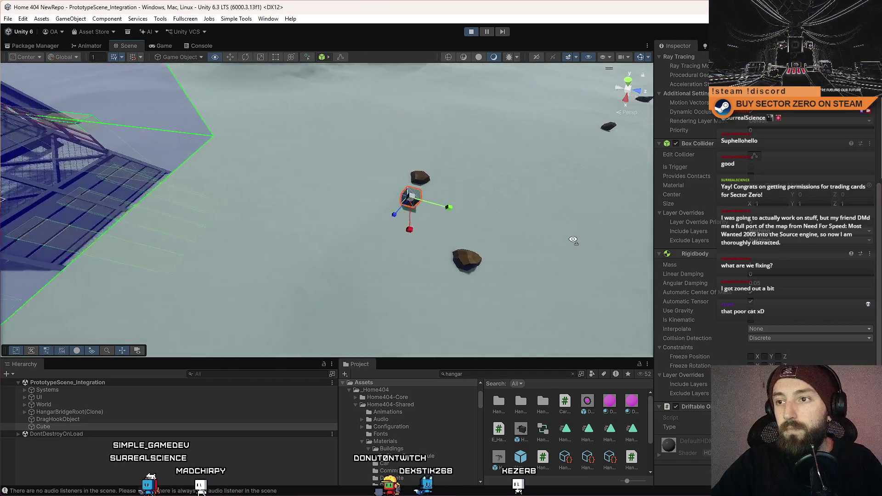
pyautogui.moveTo(248, 237); pyautogui.dragTo(439, 186)
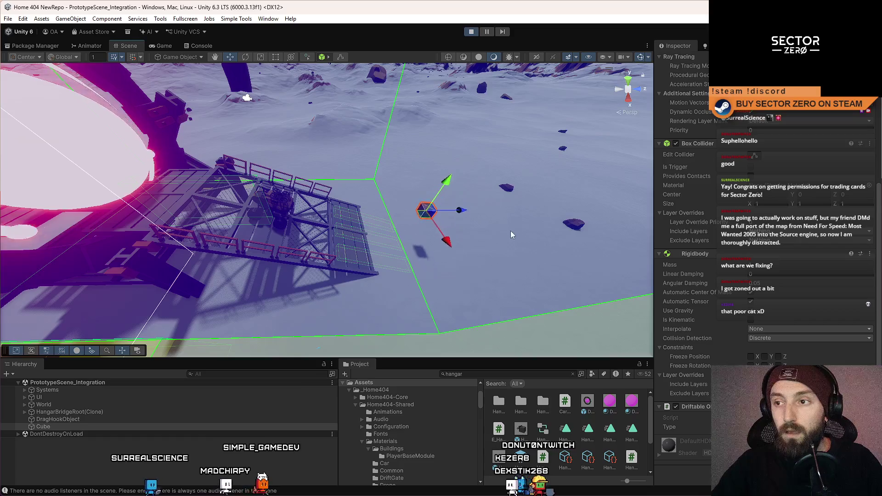
pyautogui.hotkey('ctrl', 'd')
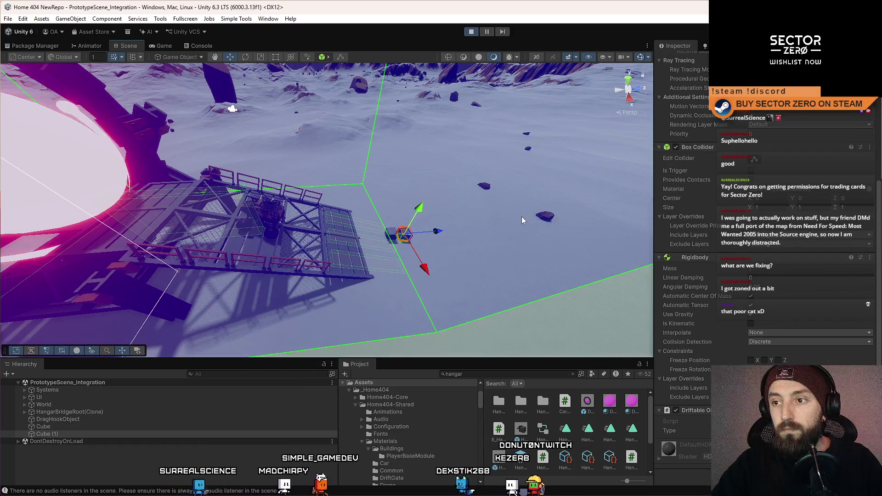
pyautogui.hotkey('ctrl', 'd')
pyautogui.hotkey('ctrl', 'd')
pyautogui.hotkey('ctrl', 'd')
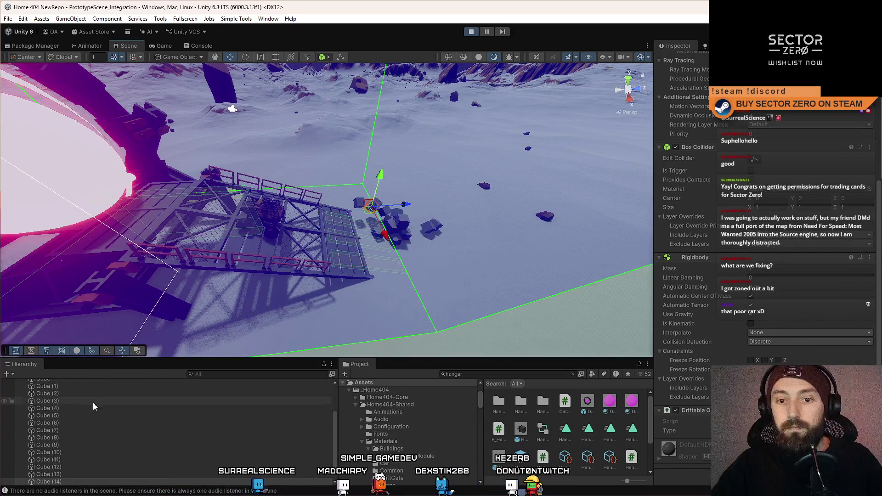
pyautogui.scroll(1, 73, 395)
pyautogui.click(76, 405)
pyautogui.scroll(-2, 123, 437)
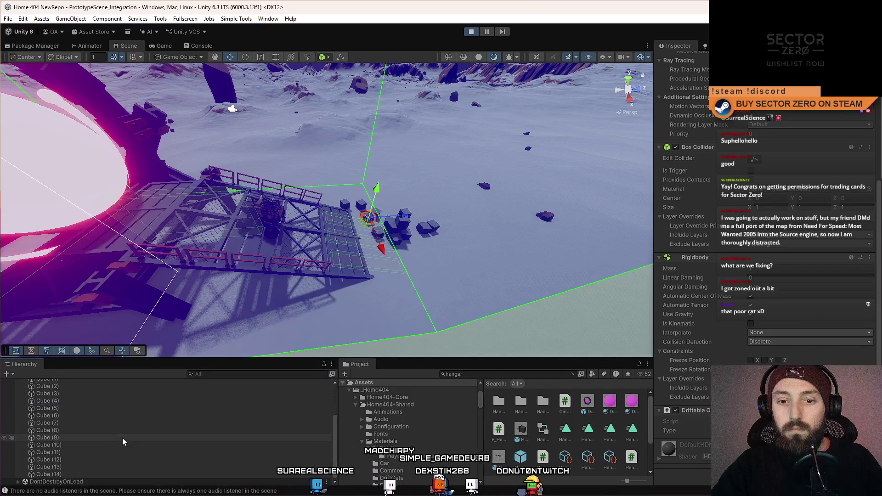
pyautogui.keyDown('shift'); pyautogui.click(68, 476); pyautogui.keyUp('shift')
pyautogui.moveTo(438, 186)
pyautogui.mouseDown()
pyautogui.moveTo(414, 186)
pyautogui.moveTo(339, 226)
pyautogui.mouseUp()
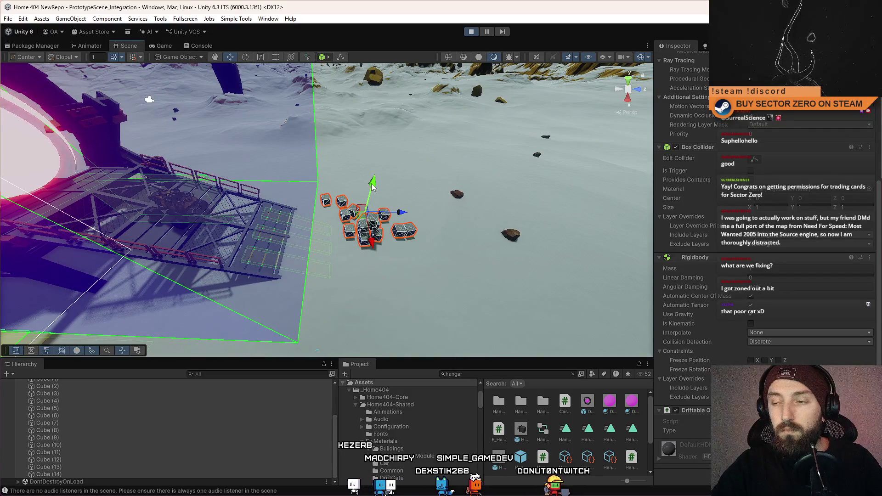
pyautogui.moveTo(457, 224)
pyautogui.mouseDown()
pyautogui.moveTo(376, 235)
pyautogui.moveTo(325, 213)
pyautogui.moveTo(452, 147)
pyautogui.mouseUp()
# - Raise a physics cube along its Y axis into the portal ring and check the Game view
pyautogui.click(485, 33)
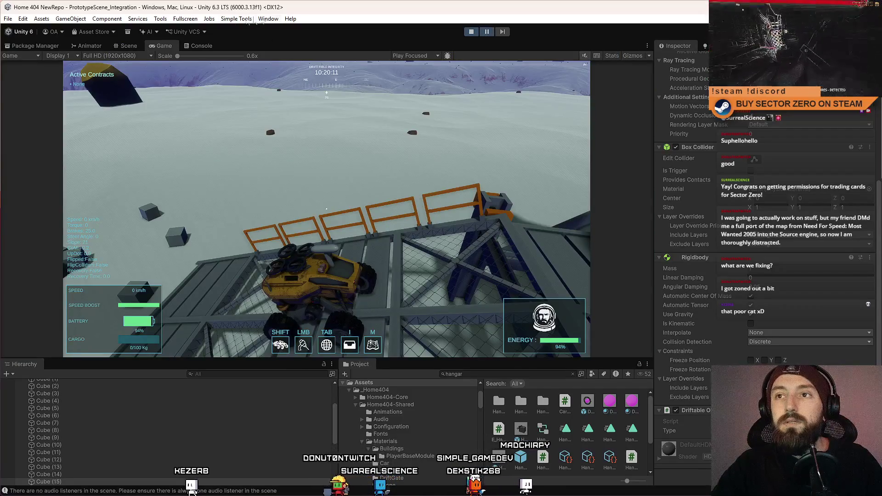
pyautogui.click(132, 47)
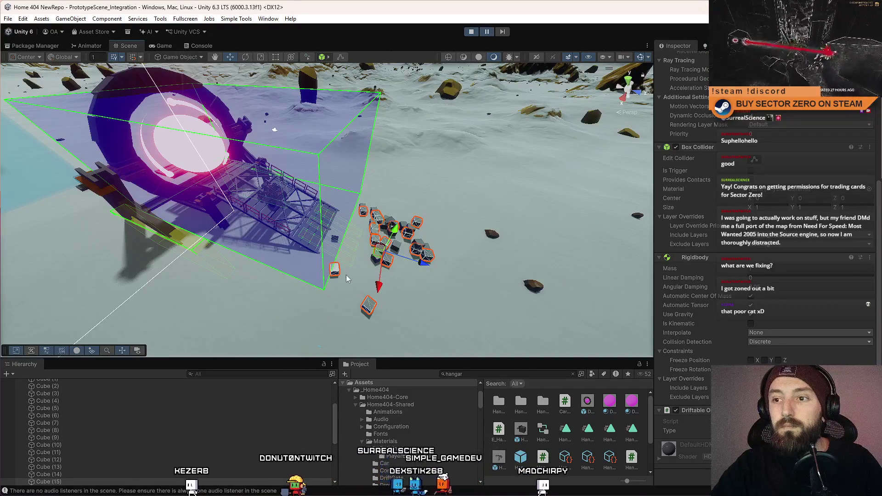
pyautogui.scroll(3, 339, 273)
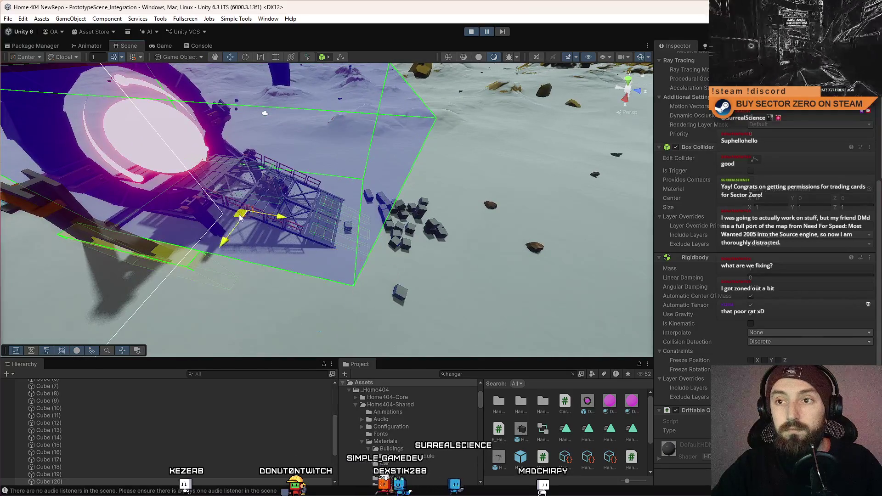
pyautogui.moveTo(215, 146); pyautogui.dragTo(338, 183)
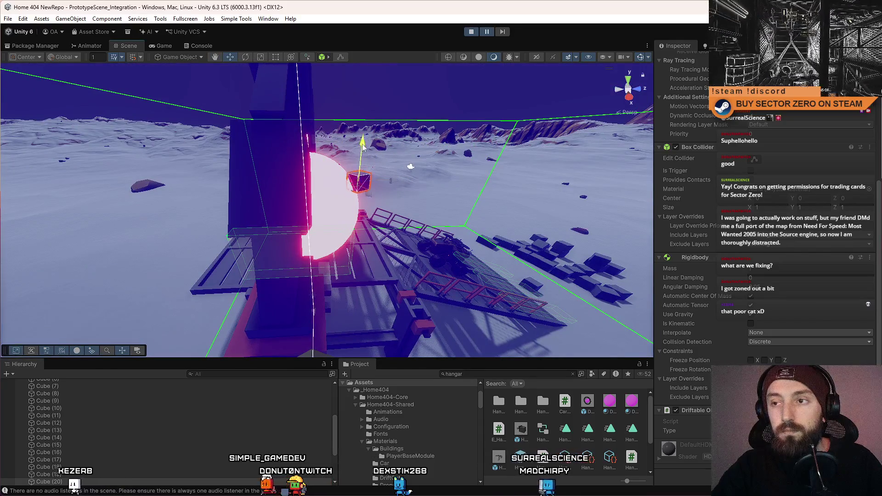
pyautogui.click(164, 45)
pyautogui.click(132, 48)
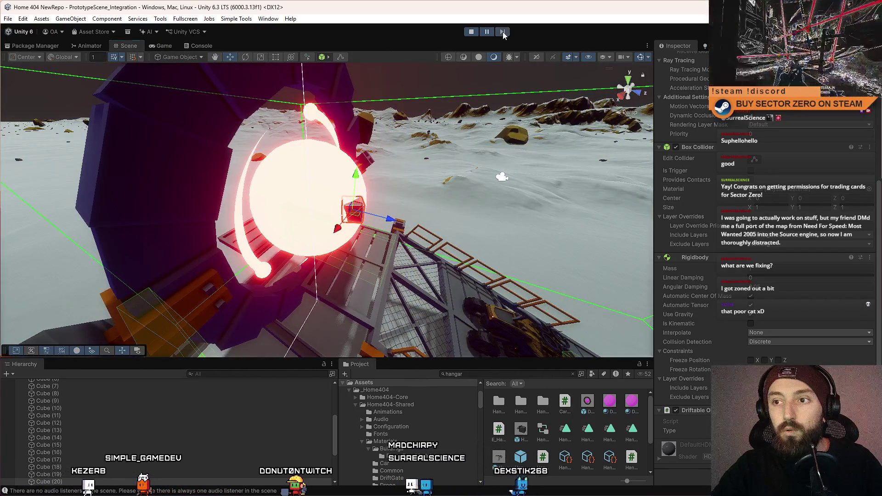
pyautogui.moveTo(475, 166)
pyautogui.mouseDown()
pyautogui.moveTo(486, 274)
pyautogui.moveTo(765, 327)
pyautogui.moveTo(656, 341)
pyautogui.moveTo(616, 335)
pyautogui.mouseUp()
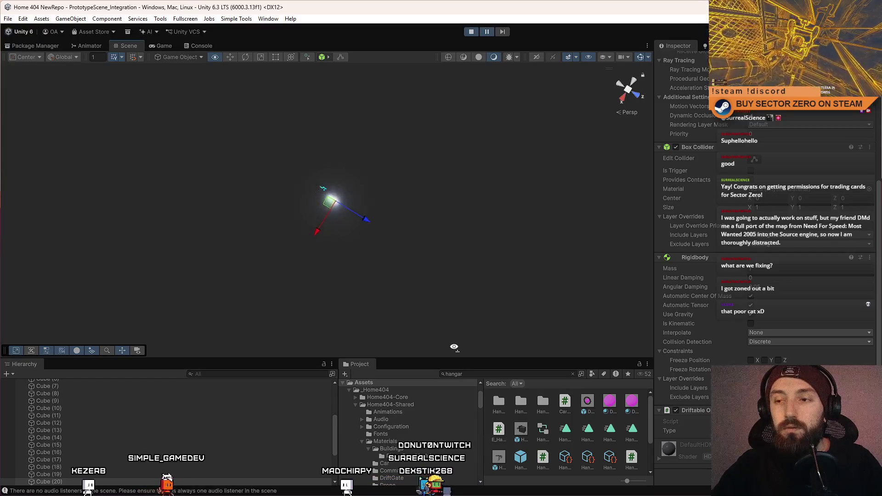
# - Frame and orbit around the teleported cube on the bridge deck, then view the running game
pyautogui.press('f')
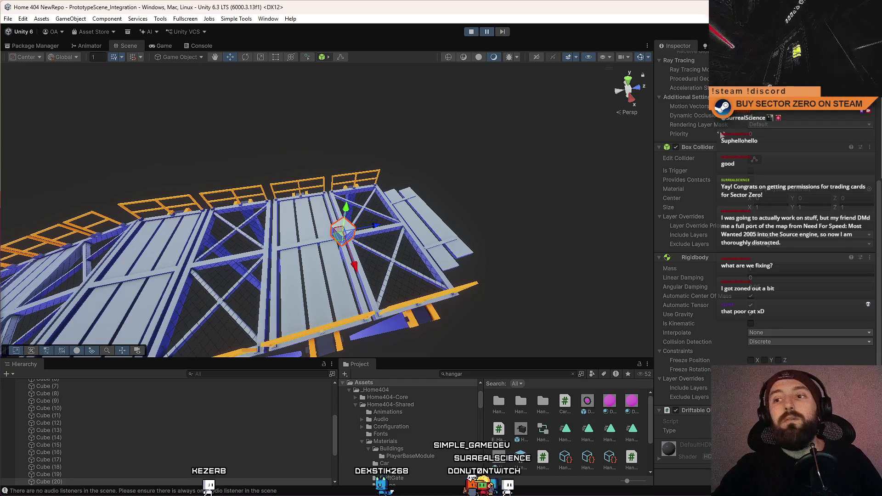
pyautogui.moveTo(528, 179)
pyautogui.mouseDown()
pyautogui.moveTo(550, 190)
pyautogui.moveTo(629, 183)
pyautogui.mouseUp()
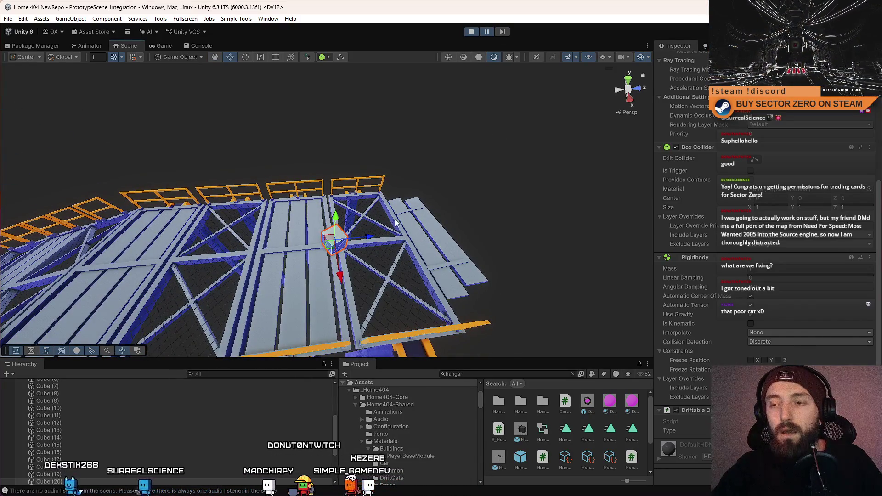
pyautogui.click(164, 47)
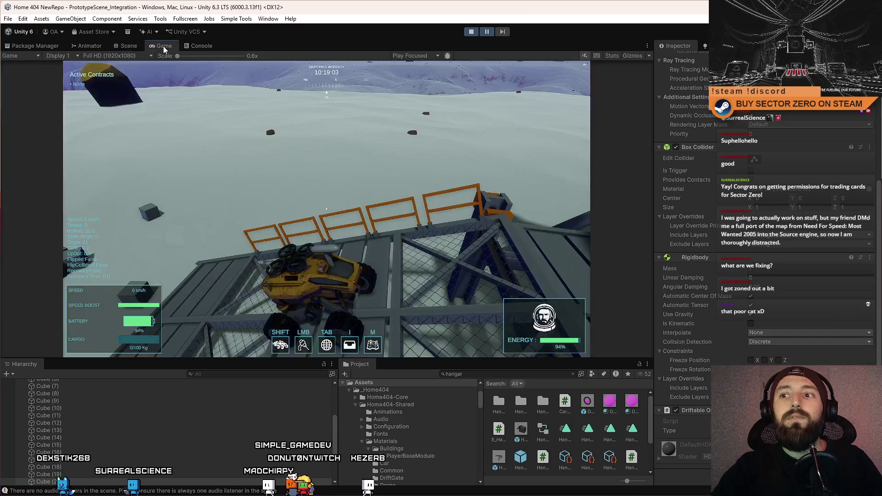
# - Select several physics cubes, including Cube (11), and frame them with the gate and platform in view
pyautogui.click(198, 46)
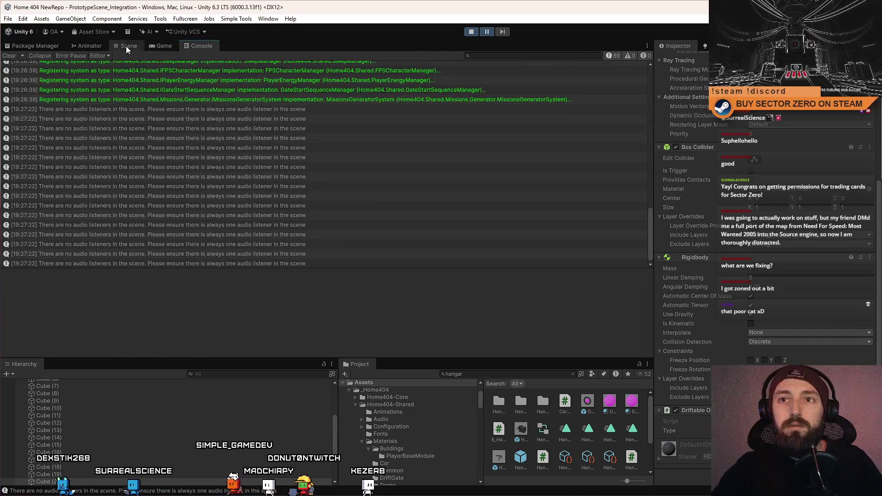
pyautogui.click(128, 47)
pyautogui.doubleClick(146, 416)
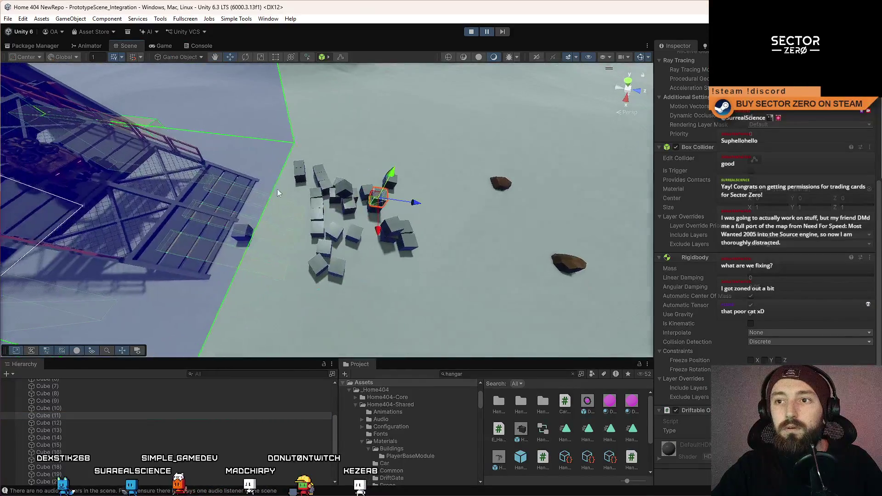
pyautogui.click(84, 393)
pyautogui.keyDown('shift'); pyautogui.click(101, 437); pyautogui.keyUp('shift')
pyautogui.press('f')
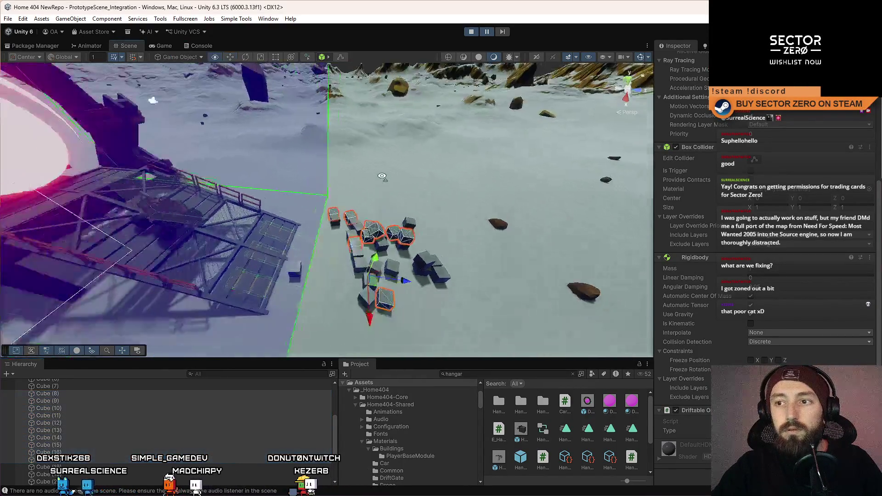
pyautogui.moveTo(382, 176); pyautogui.dragTo(403, 235)
# - Resume the game and frame the blue cube, orbiting to look down on it
pyautogui.click(193, 170)
pyautogui.moveTo(321, 92)
pyautogui.mouseDown()
pyautogui.moveTo(317, 84)
pyautogui.moveTo(229, 207)
pyautogui.mouseUp()
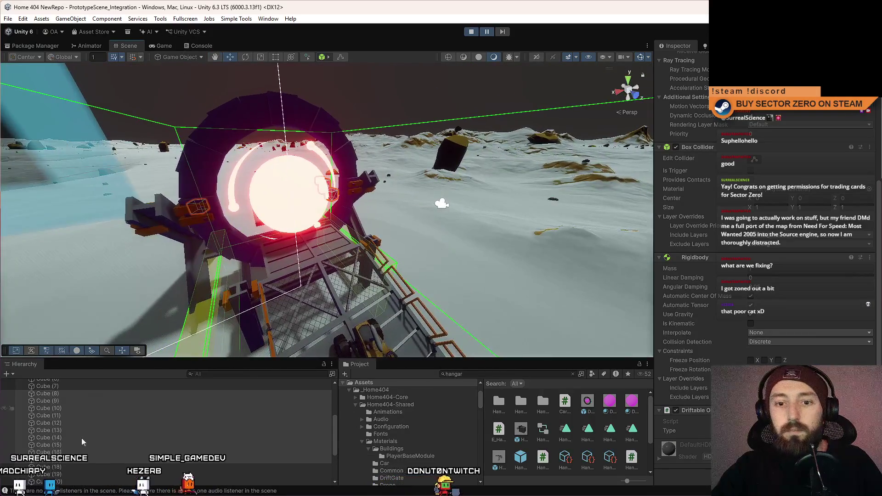
pyautogui.press('f')
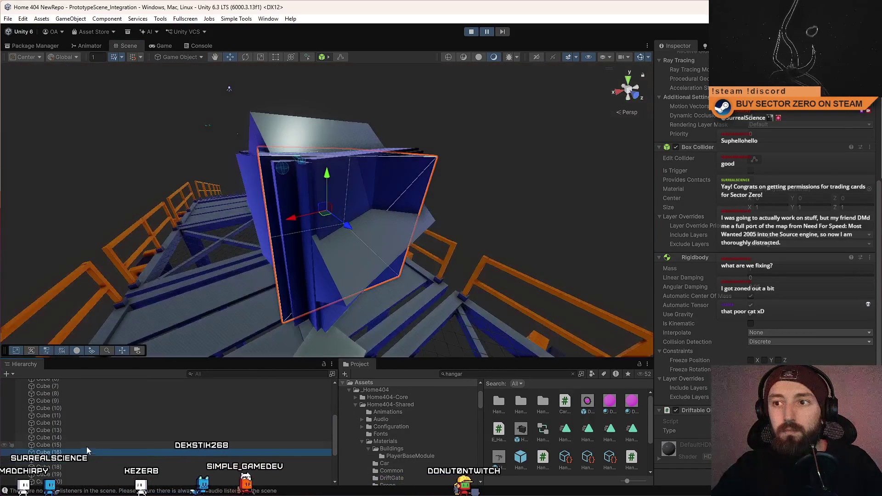
pyautogui.moveTo(487, 243); pyautogui.dragTo(579, 248)
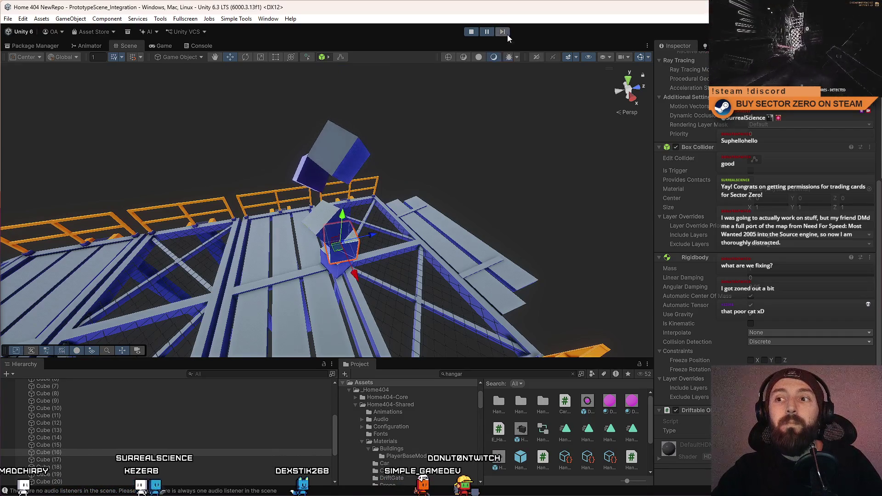
# - Pause the game and step it forward three frames while orbiting around the bridge
pyautogui.click(507, 34)
pyautogui.moveTo(460, 161); pyautogui.dragTo(500, 172)
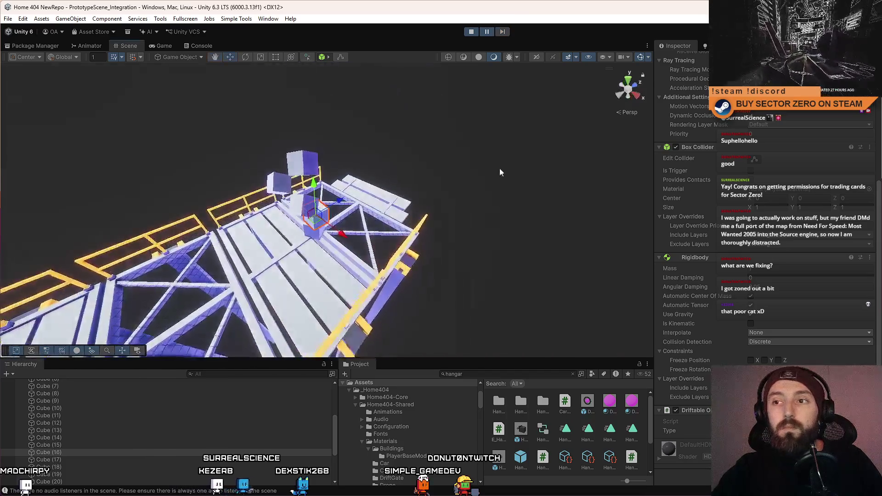
pyautogui.click(504, 36)
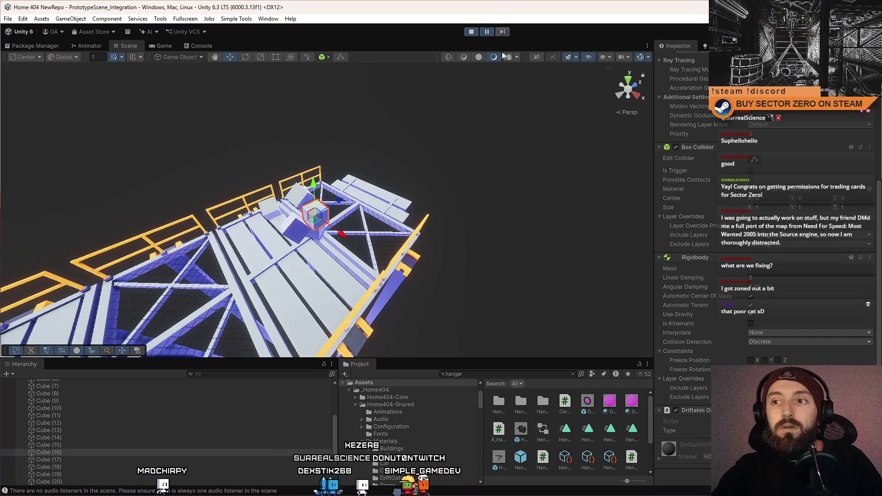
pyautogui.click(503, 36)
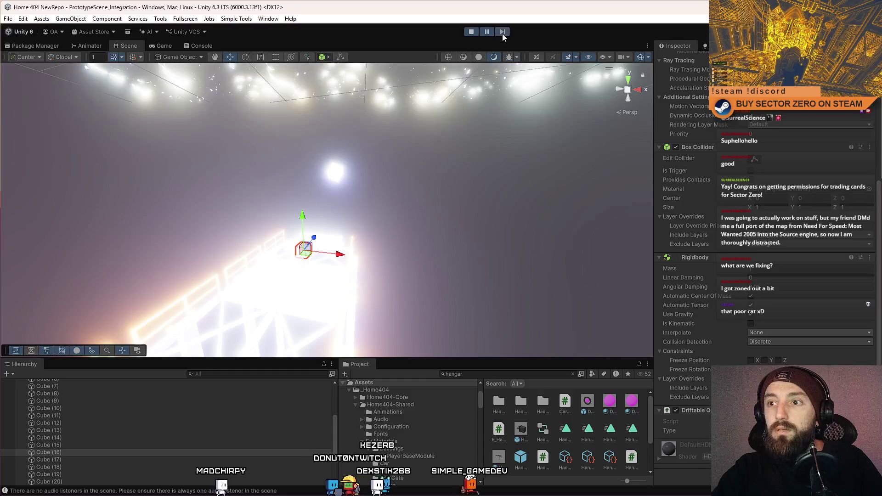
pyautogui.moveTo(574, 183)
pyautogui.mouseDown()
pyautogui.moveTo(578, 133)
pyautogui.moveTo(561, 193)
pyautogui.mouseUp()
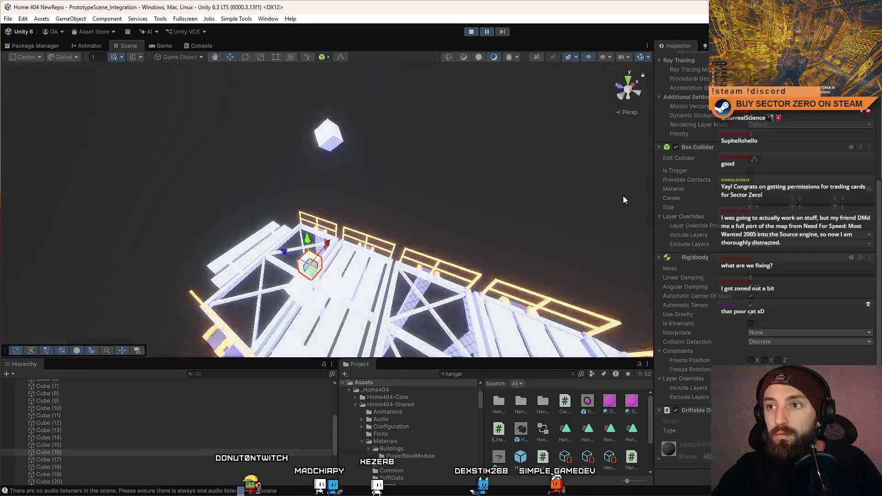
pyautogui.click(503, 36)
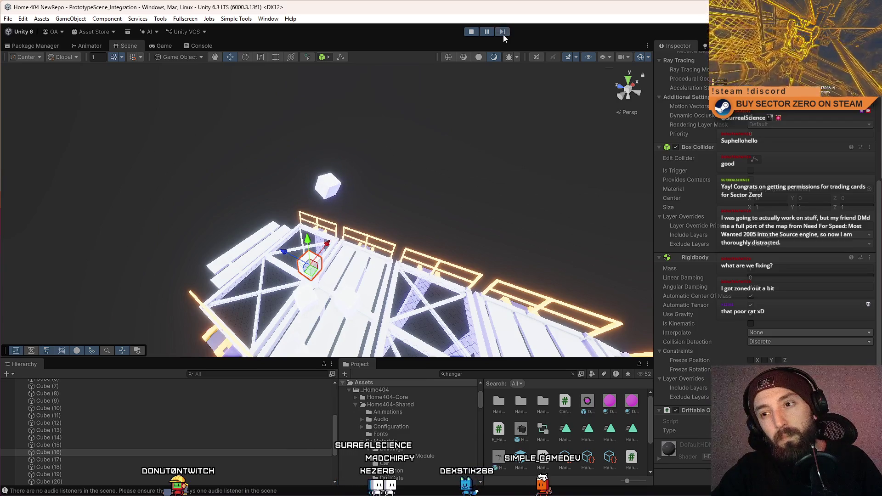
pyautogui.moveTo(408, 149); pyautogui.dragTo(584, 186)
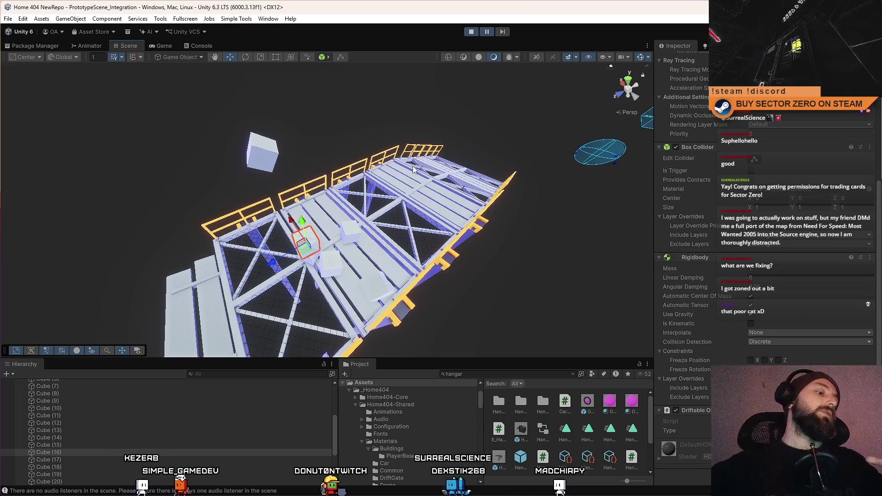
pyautogui.moveTo(372, 311)
pyautogui.mouseDown()
pyautogui.moveTo(282, 162)
pyautogui.moveTo(312, 180)
pyautogui.mouseUp()
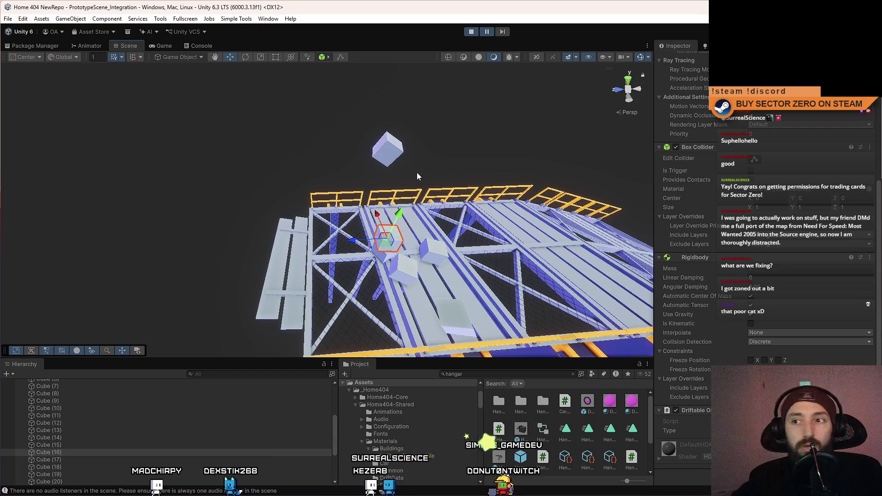
# - Select Cube (10) and drag it sideways off the bridge, nudging its height slightly
pyautogui.click(388, 148)
pyautogui.moveTo(388, 150)
pyautogui.mouseDown()
pyautogui.moveTo(460, 216)
pyautogui.moveTo(462, 206)
pyautogui.moveTo(342, 189)
pyautogui.moveTo(336, 165)
pyautogui.moveTo(344, 160)
pyautogui.moveTo(110, 154)
pyautogui.moveTo(451, 149)
pyautogui.moveTo(528, 138)
pyautogui.mouseUp()
pyautogui.moveTo(528, 138)
pyautogui.mouseDown()
pyautogui.moveTo(572, 169)
pyautogui.moveTo(459, 170)
pyautogui.moveTo(283, 130)
pyautogui.moveTo(184, 148)
pyautogui.moveTo(147, 176)
pyautogui.moveTo(109, 174)
pyautogui.moveTo(171, 174)
pyautogui.mouseUp()
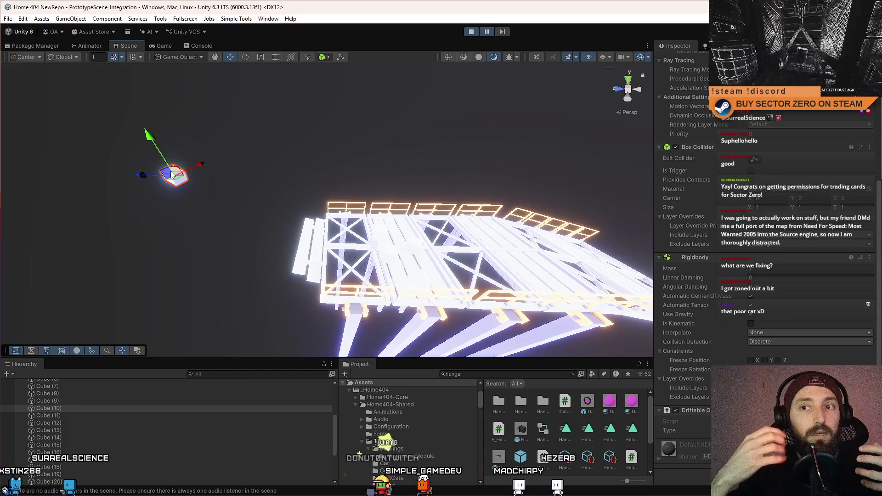
pyautogui.moveTo(317, 186); pyautogui.dragTo(338, 184)
pyautogui.moveTo(264, 174)
pyautogui.mouseDown()
pyautogui.moveTo(381, 185)
pyautogui.moveTo(243, 163)
pyautogui.moveTo(160, 198)
pyautogui.moveTo(89, 210)
pyautogui.moveTo(137, 192)
pyautogui.moveTo(245, 256)
pyautogui.moveTo(236, 195)
pyautogui.moveTo(169, 211)
pyautogui.mouseUp()
pyautogui.moveTo(76, 200)
pyautogui.mouseDown()
pyautogui.moveTo(469, 196)
pyautogui.moveTo(126, 202)
pyautogui.moveTo(441, 202)
pyautogui.moveTo(113, 204)
pyautogui.moveTo(486, 192)
pyautogui.moveTo(46, 193)
pyautogui.moveTo(528, 192)
pyautogui.moveTo(88, 188)
pyautogui.moveTo(390, 178)
pyautogui.moveTo(202, 164)
pyautogui.moveTo(552, 167)
pyautogui.moveTo(92, 186)
pyautogui.moveTo(620, 188)
pyautogui.moveTo(157, 207)
pyautogui.moveTo(154, 184)
pyautogui.moveTo(124, 212)
pyautogui.moveTo(119, 202)
pyautogui.mouseUp()
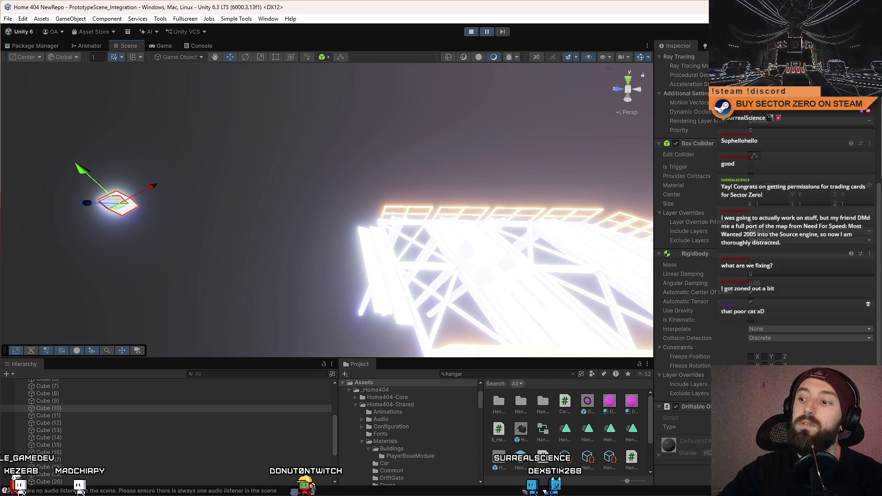
# - Drag Cube (10) across the bridge deck and back, leaving it suspended to the left
pyautogui.moveTo(122, 203)
pyautogui.mouseDown()
pyautogui.moveTo(533, 197)
pyautogui.moveTo(101, 197)
pyautogui.moveTo(172, 214)
pyautogui.moveTo(452, 183)
pyautogui.moveTo(82, 198)
pyautogui.moveTo(598, 197)
pyautogui.moveTo(76, 204)
pyautogui.moveTo(528, 202)
pyautogui.moveTo(131, 209)
pyautogui.mouseUp()
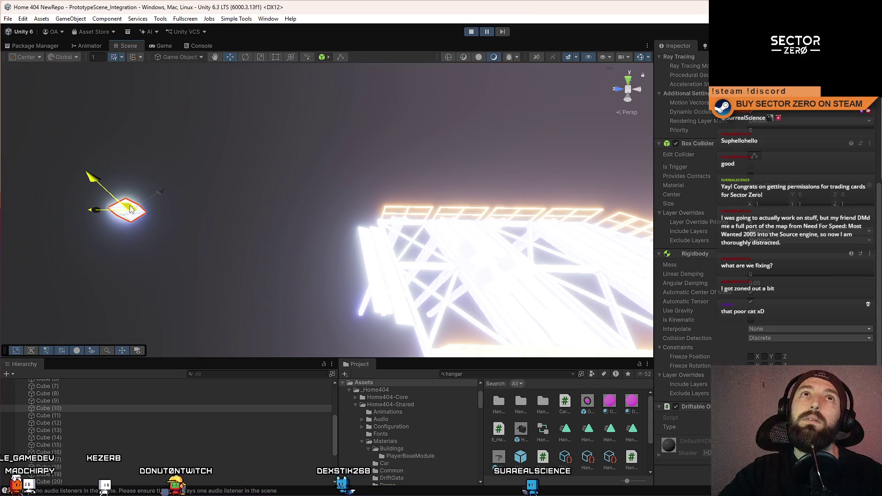
pyautogui.moveTo(130, 209)
pyautogui.mouseDown()
pyautogui.moveTo(426, 190)
pyautogui.moveTo(124, 211)
pyautogui.moveTo(193, 205)
pyautogui.moveTo(241, 217)
pyautogui.moveTo(166, 201)
pyautogui.moveTo(267, 215)
pyautogui.moveTo(224, 198)
pyautogui.moveTo(177, 203)
pyautogui.moveTo(308, 201)
pyautogui.moveTo(453, 181)
pyautogui.moveTo(382, 204)
pyautogui.moveTo(478, 202)
pyautogui.moveTo(135, 195)
pyautogui.mouseUp()
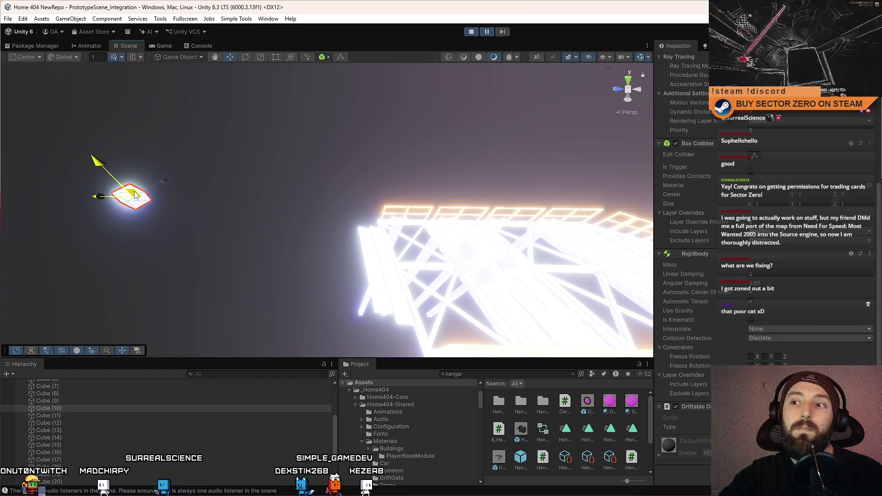
pyautogui.moveTo(136, 195)
pyautogui.mouseDown()
pyautogui.moveTo(524, 201)
pyautogui.moveTo(130, 192)
pyautogui.moveTo(528, 214)
pyautogui.moveTo(224, 214)
pyautogui.moveTo(538, 216)
pyautogui.moveTo(117, 208)
pyautogui.moveTo(153, 203)
pyautogui.mouseUp()
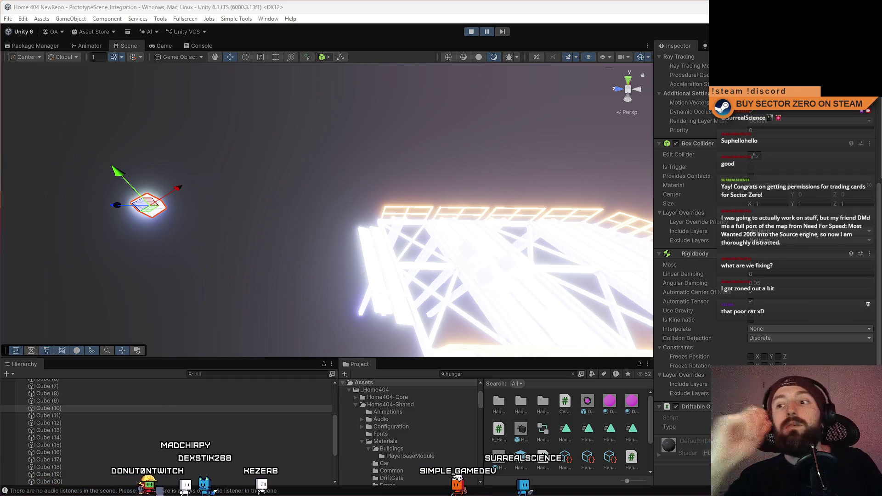
# - Orbit around the lit hangar bridge walkway to inspect the whole structure
pyautogui.moveTo(455, 182)
pyautogui.mouseDown()
pyautogui.moveTo(663, 132)
pyautogui.moveTo(688, 104)
pyautogui.moveTo(679, 159)
pyautogui.mouseUp()
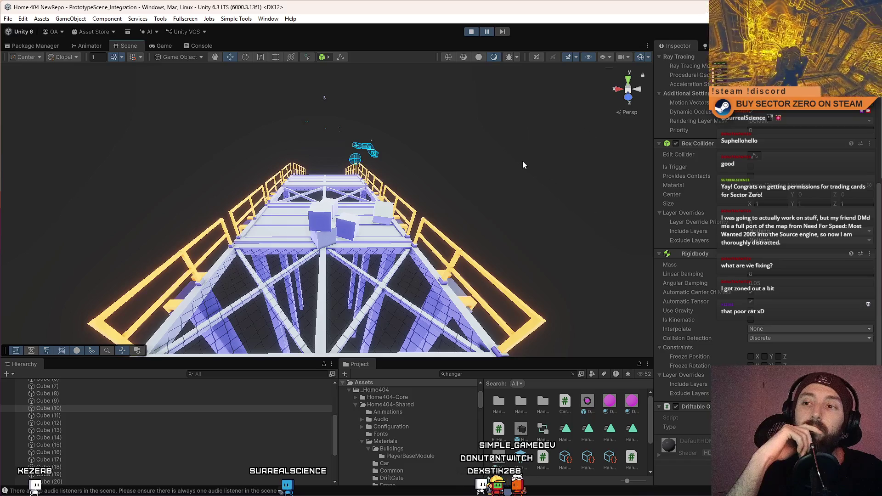
pyautogui.moveTo(497, 178)
pyautogui.mouseDown()
pyautogui.moveTo(462, 168)
pyautogui.moveTo(276, 216)
pyautogui.moveTo(354, 188)
pyautogui.moveTo(110, 253)
pyautogui.mouseUp()
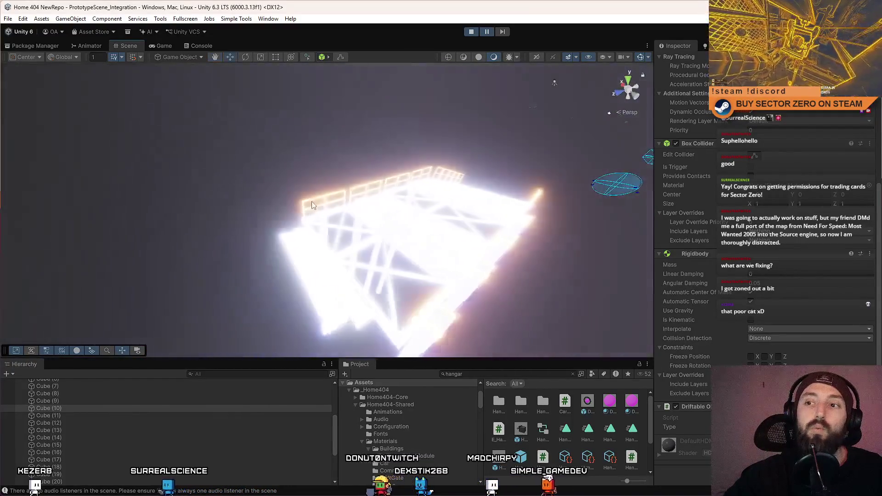
pyautogui.moveTo(289, 236)
pyautogui.mouseDown()
pyautogui.moveTo(144, 242)
pyautogui.moveTo(459, 161)
pyautogui.moveTo(471, 146)
pyautogui.moveTo(206, 261)
pyautogui.moveTo(165, 262)
pyautogui.moveTo(235, 256)
pyautogui.mouseUp()
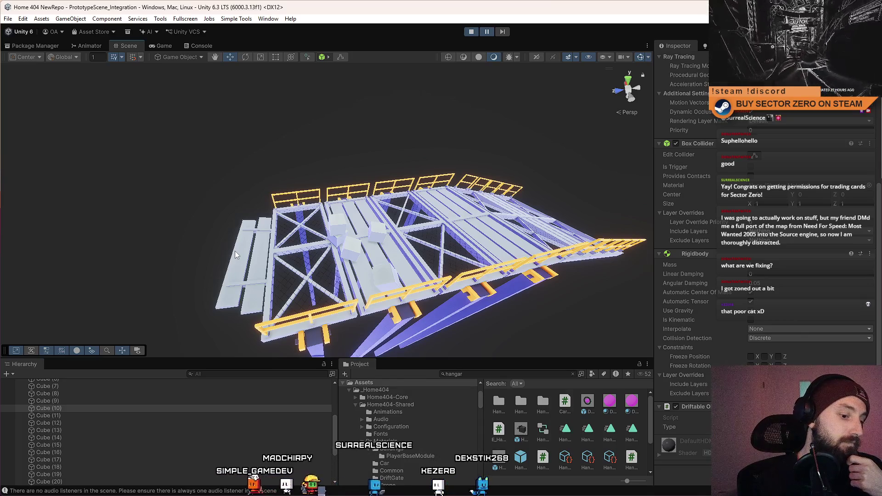
pyautogui.moveTo(235, 251)
pyautogui.mouseDown()
pyautogui.moveTo(425, 246)
pyautogui.moveTo(370, 236)
pyautogui.moveTo(312, 282)
pyautogui.moveTo(266, 267)
pyautogui.mouseUp()
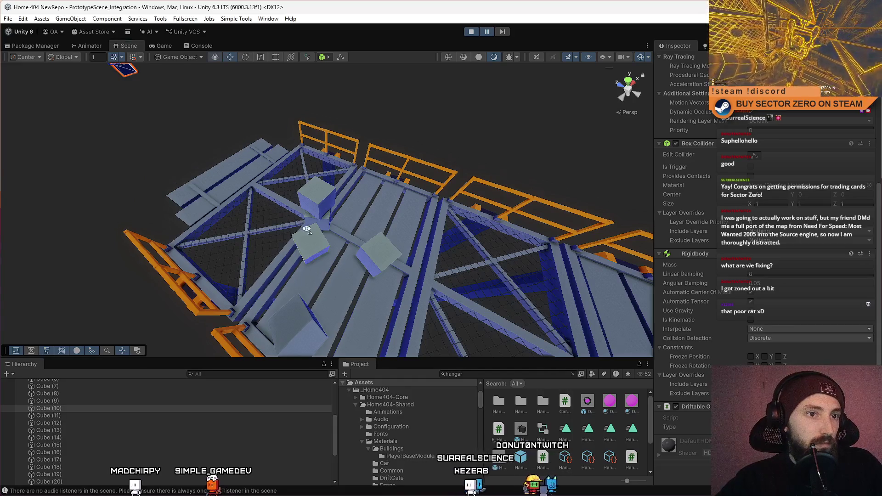
# - Select a bridge frame part, BridgePivot and InteractionTerminal_DriftGateStart, then stop Play mode
pyautogui.scroll(-5, 357, 230)
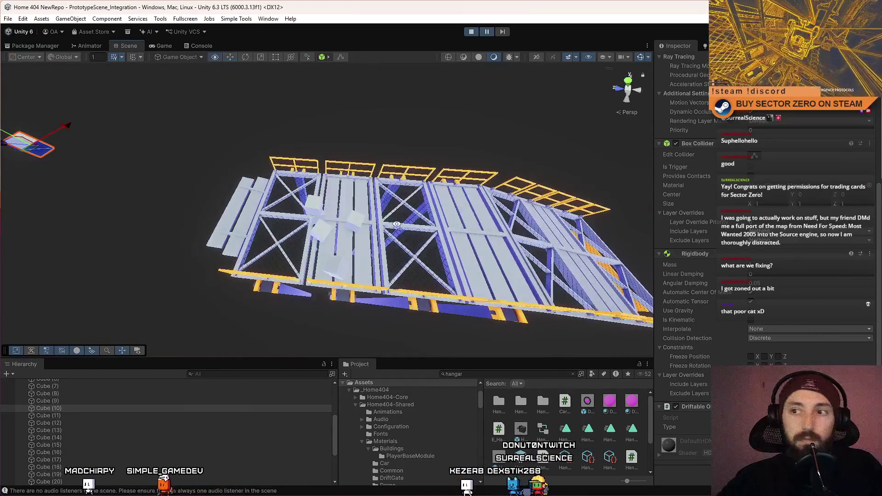
pyautogui.click(423, 252)
pyautogui.scroll(5, 153, 416)
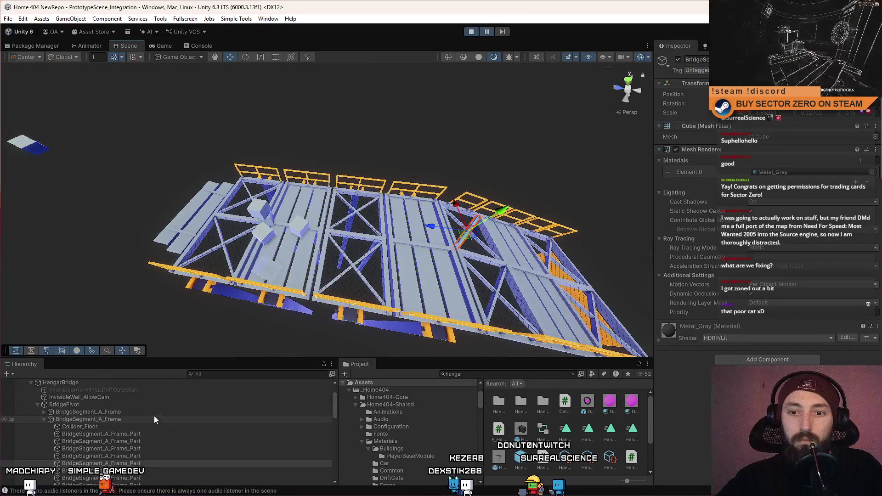
pyautogui.click(96, 407)
pyautogui.click(97, 390)
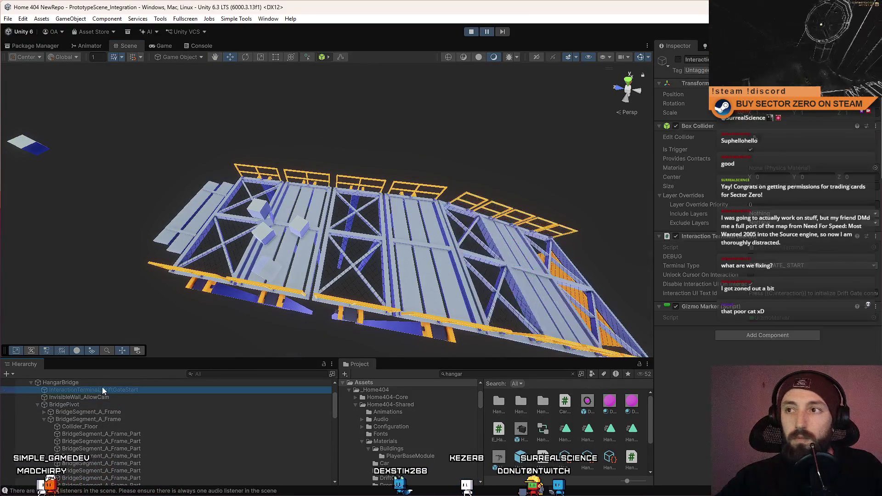
pyautogui.hotkey('ctrl', 'p')
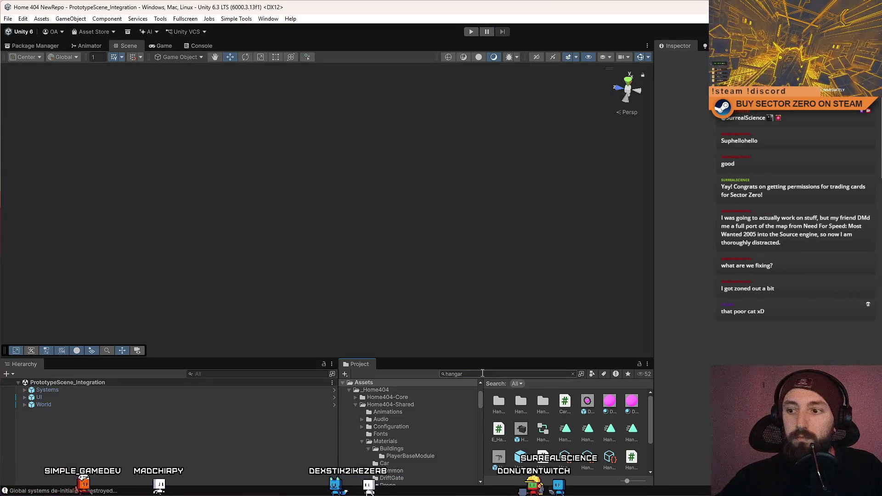
# - Search the project for 'hangar bridge' and open the HangarBridgeRoot prefab
pyautogui.write('hangar bridge')
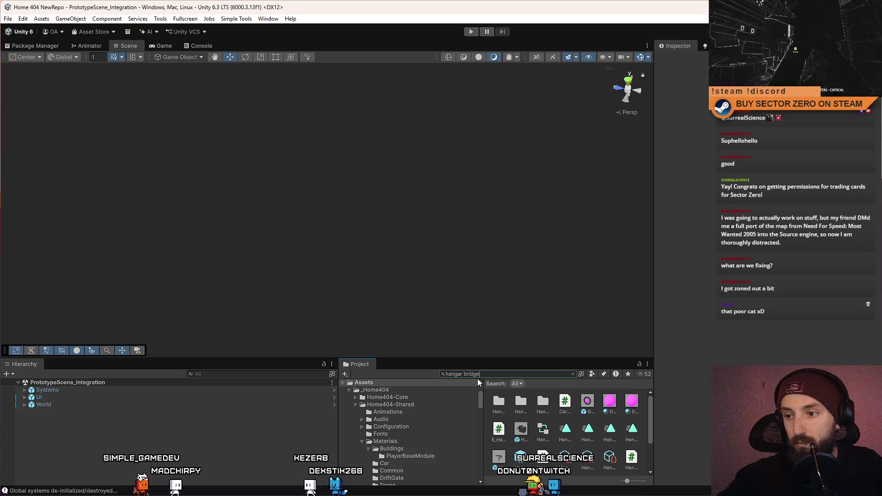
pyautogui.keyDown('ctrl'); pyautogui.scroll(-2, 496, 403); pyautogui.keyUp('ctrl')
pyautogui.click(537, 430)
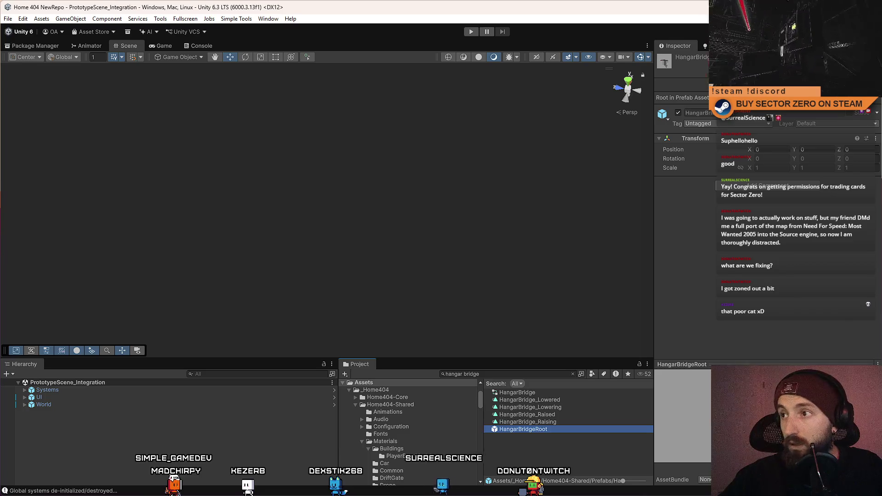
pyautogui.doubleClick(537, 429)
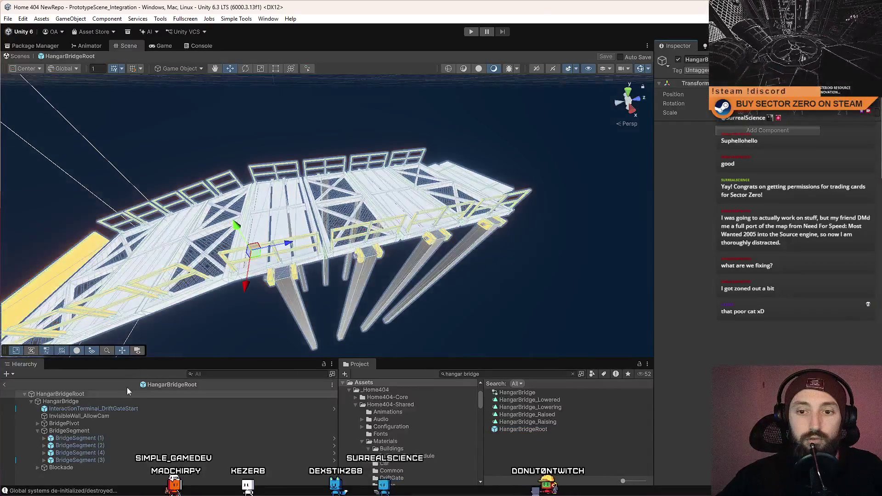
pyautogui.click(88, 402)
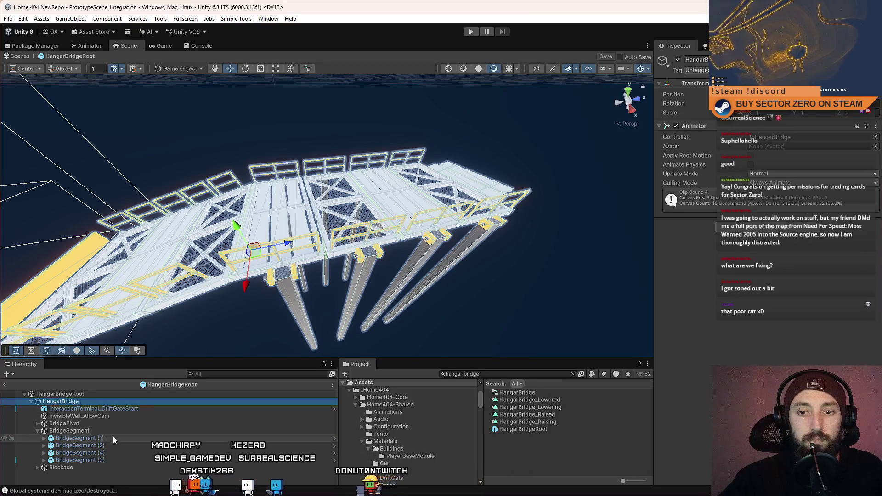
pyautogui.click(143, 416)
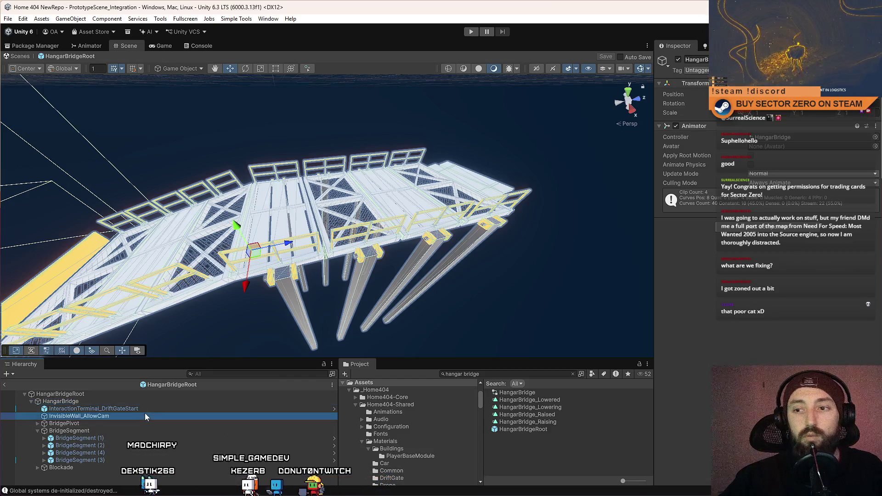
pyautogui.click(120, 409)
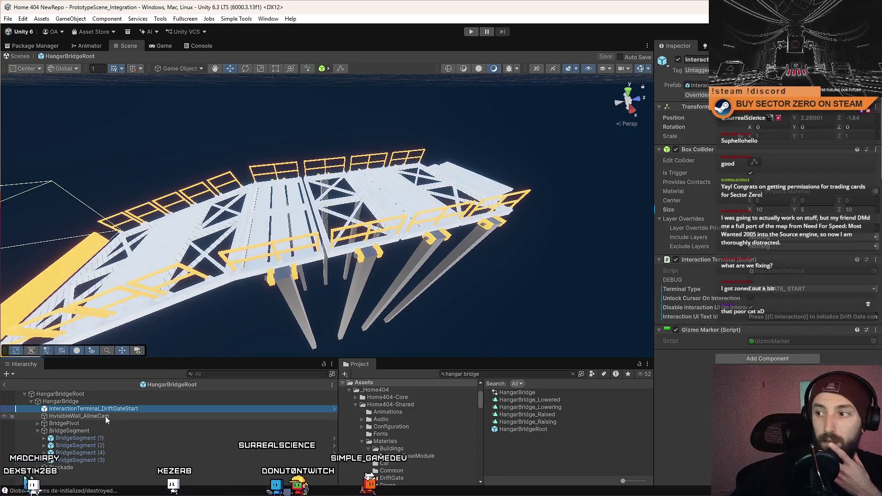
pyautogui.click(114, 416)
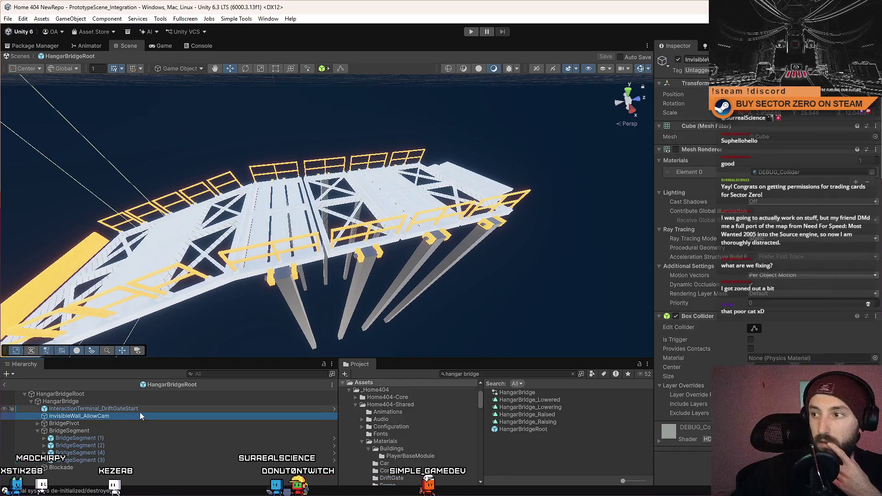
pyautogui.press('f')
pyautogui.moveTo(303, 206)
pyautogui.mouseDown()
pyautogui.moveTo(340, 219)
pyautogui.moveTo(160, 258)
pyautogui.moveTo(193, 283)
pyautogui.moveTo(140, 398)
pyautogui.mouseUp()
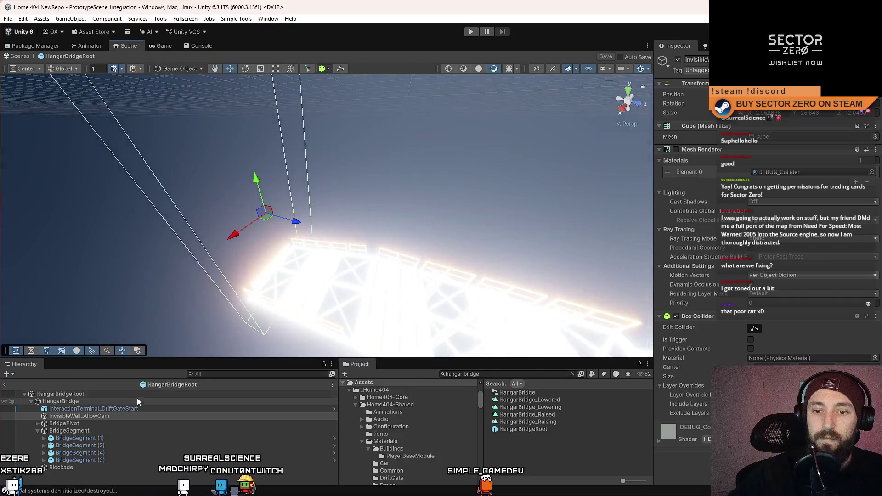
pyautogui.doubleClick(99, 410)
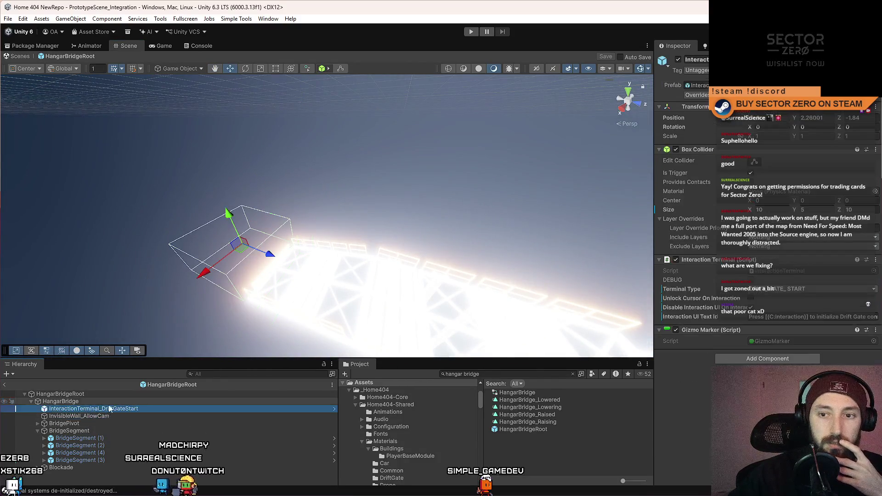
pyautogui.doubleClick(94, 413)
pyautogui.doubleClick(103, 410)
pyautogui.doubleClick(98, 417)
pyautogui.doubleClick(97, 425)
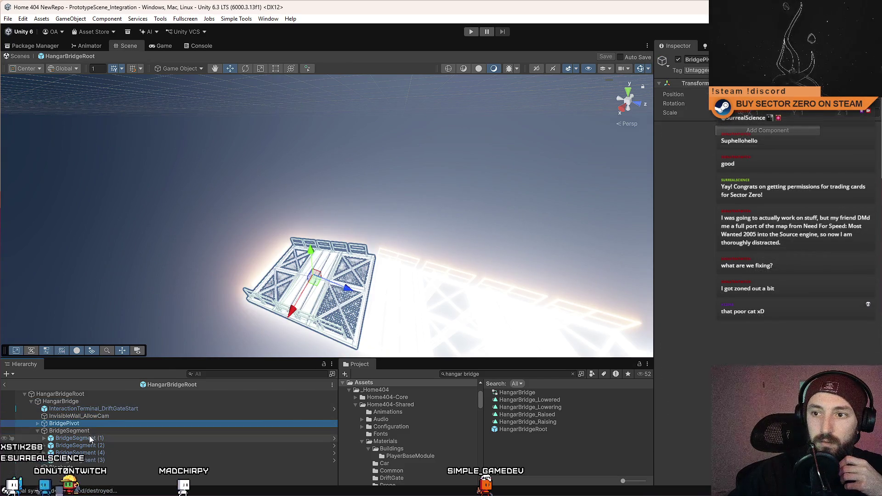
pyautogui.doubleClick(91, 431)
pyautogui.doubleClick(94, 422)
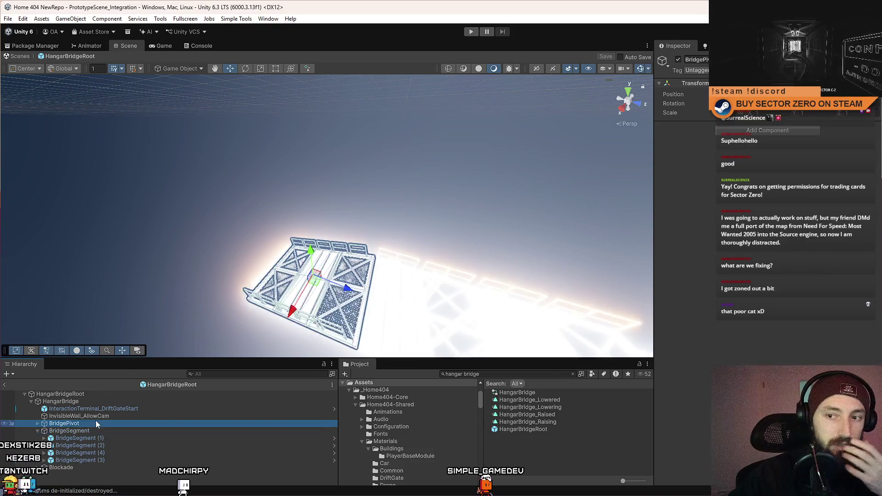
pyautogui.doubleClick(83, 431)
pyautogui.click(37, 431)
pyautogui.doubleClick(65, 438)
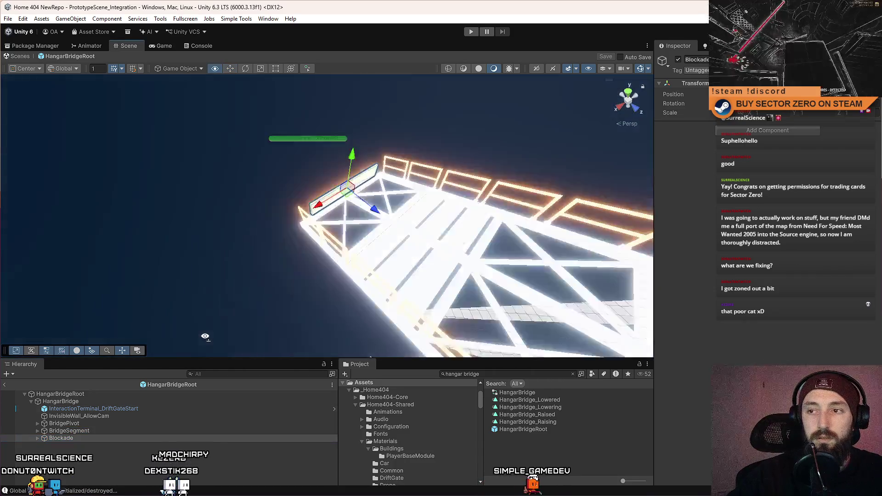
pyautogui.moveTo(321, 294); pyautogui.dragTo(304, 311)
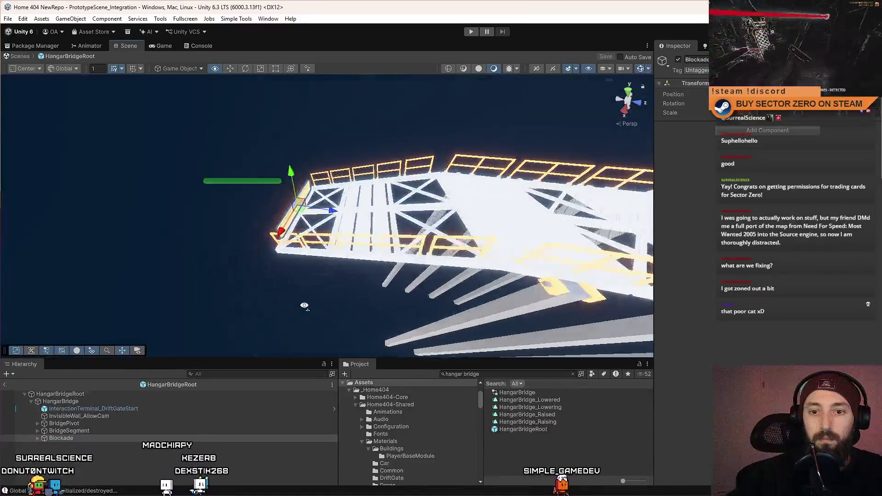
pyautogui.doubleClick(68, 431)
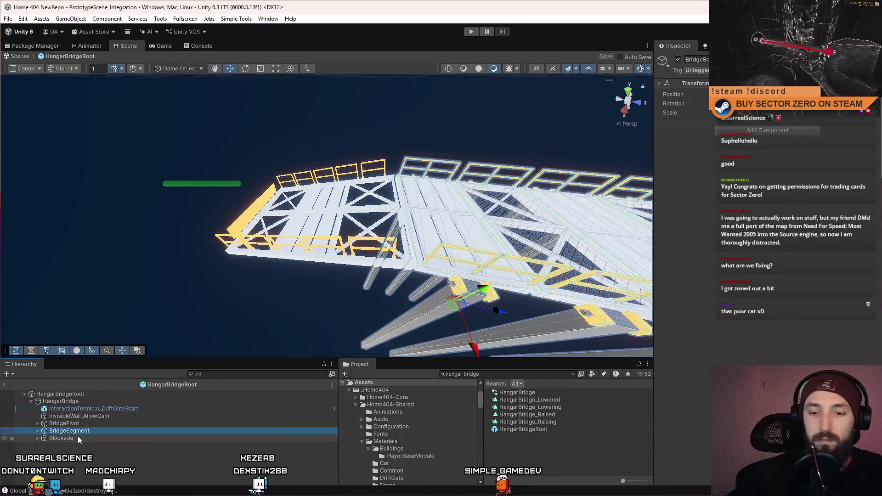
pyautogui.doubleClick(77, 437)
pyautogui.keyDown('ctrl'); pyautogui.click(84, 424); pyautogui.keyUp('ctrl')
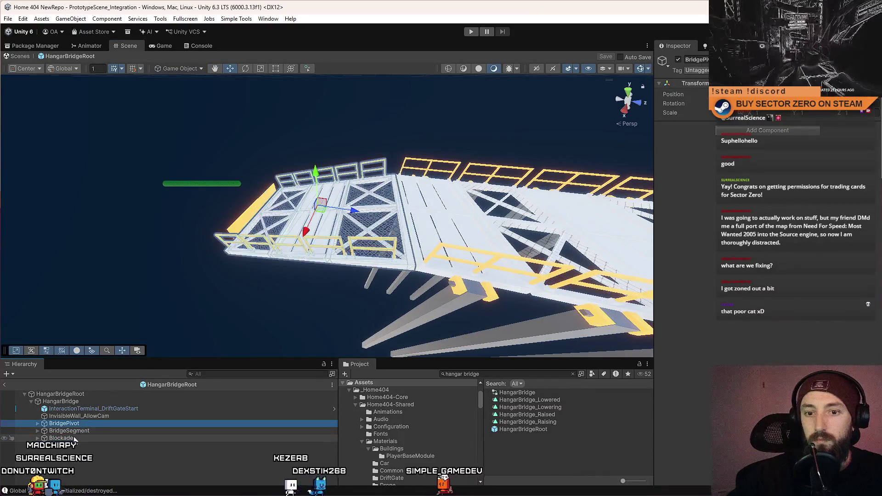
# - Try searching Add Component for 'HangarBridge', clear the query, and glance at Visual Studio
pyautogui.click(766, 131)
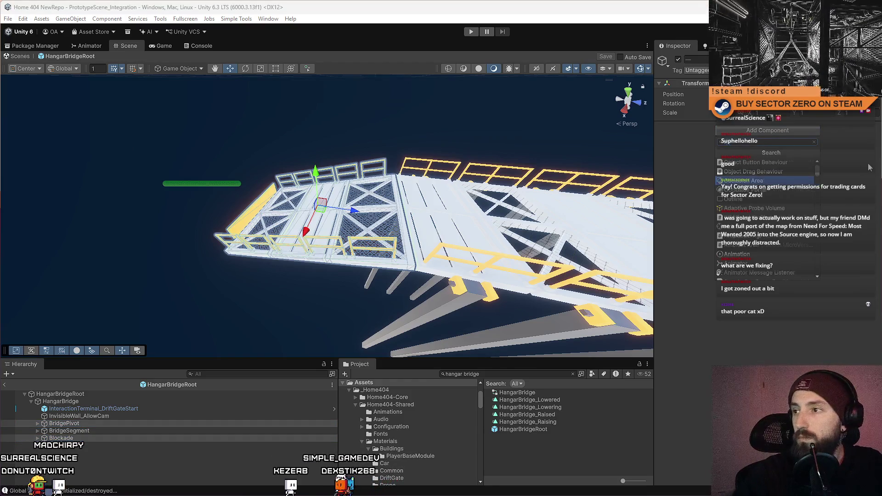
pyautogui.write('HangarBridge')
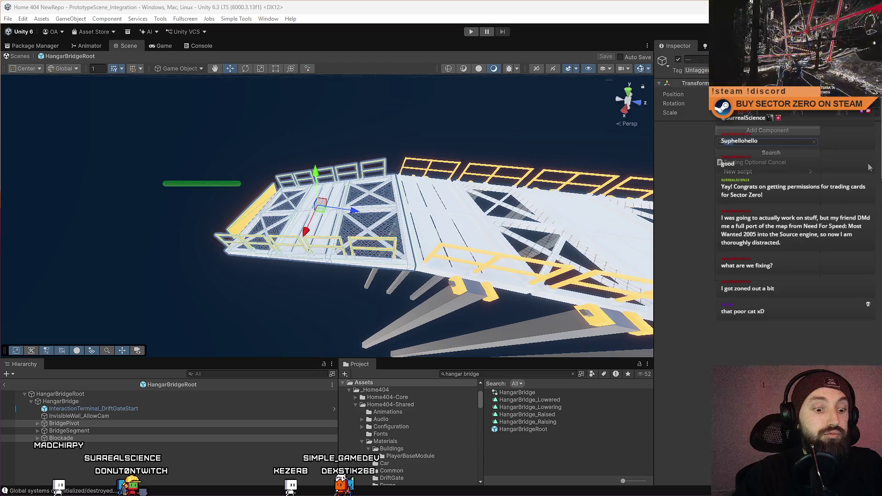
pyautogui.press('BackSpace')
pyautogui.press('BackSpace')
pyautogui.press('BackSpace')
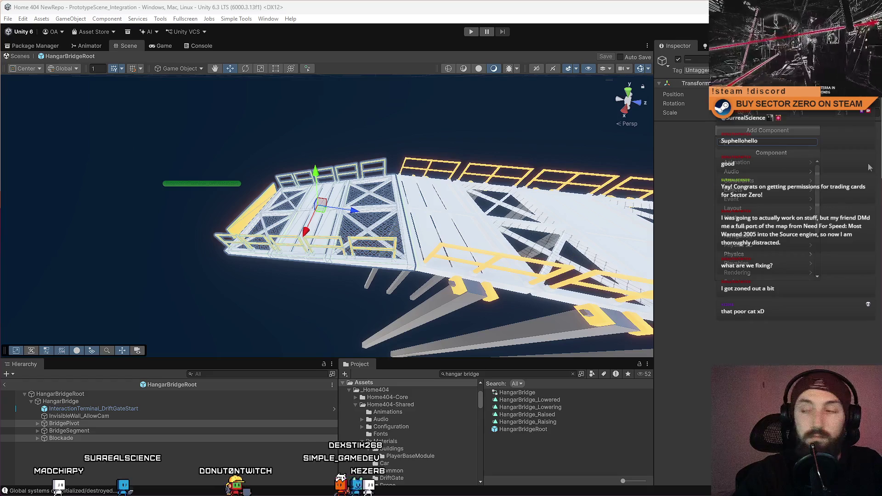
pyautogui.write('a')
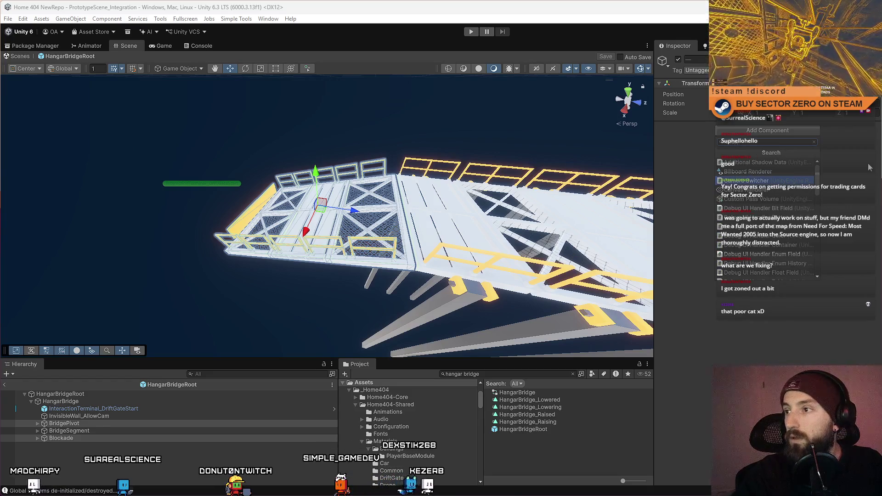
pyautogui.press('BackSpace')
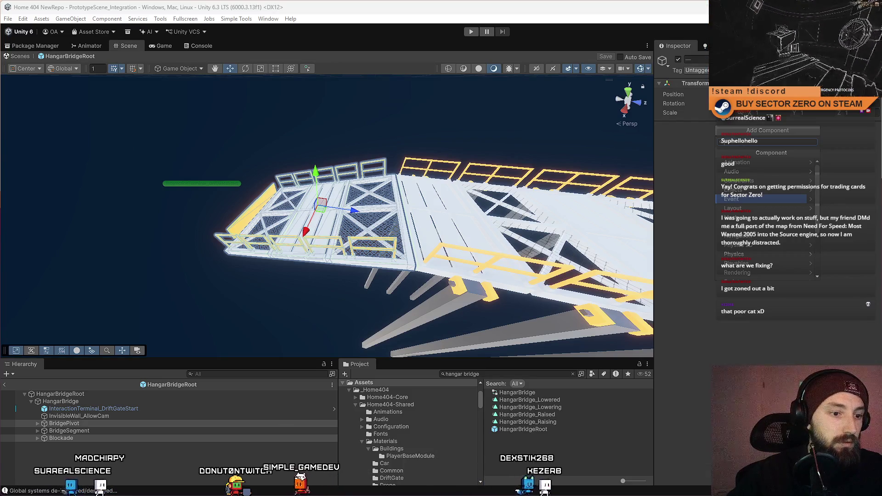
pyautogui.hotkey('alt', 'Tab')
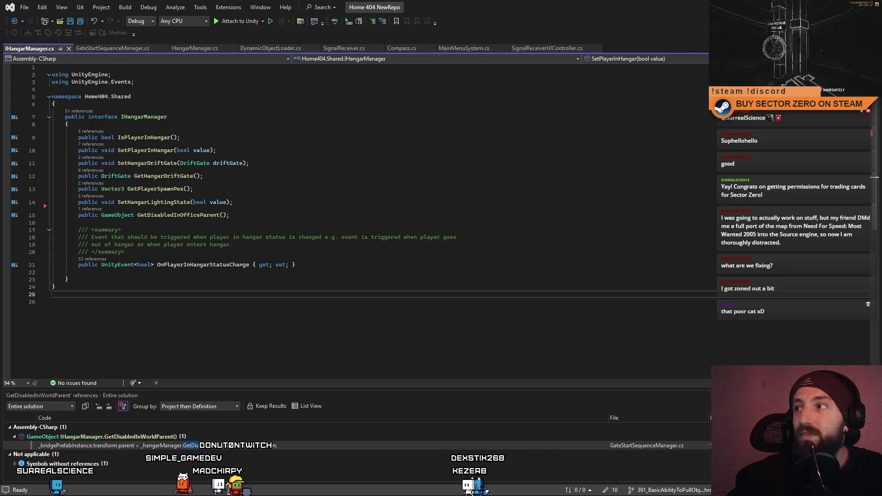
pyautogui.hotkey('alt', 'Tab')
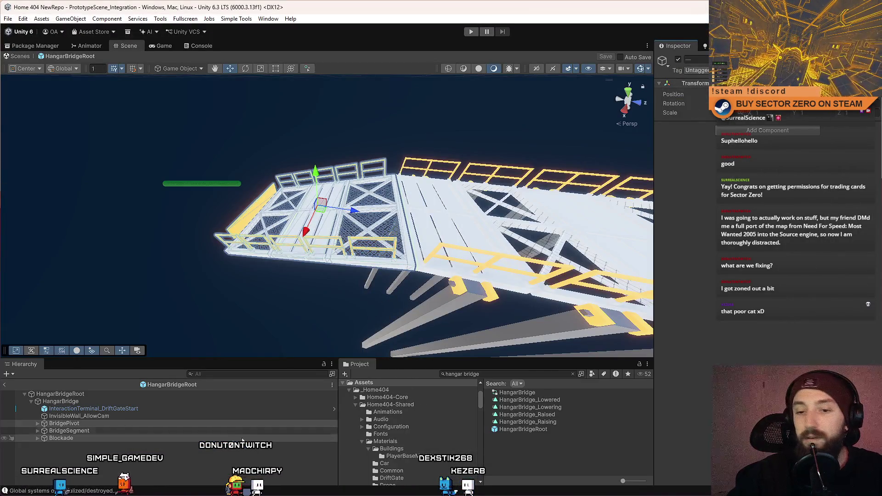
# - Select BridgePivot, BridgeSegment and Blockade and add a Dynamic Object Loader component
pyautogui.click(84, 431)
pyautogui.keyDown('shift'); pyautogui.click(79, 439); pyautogui.keyUp('shift')
pyautogui.keyDown('ctrl'); pyautogui.click(97, 423); pyautogui.keyUp('ctrl')
pyautogui.click(776, 130)
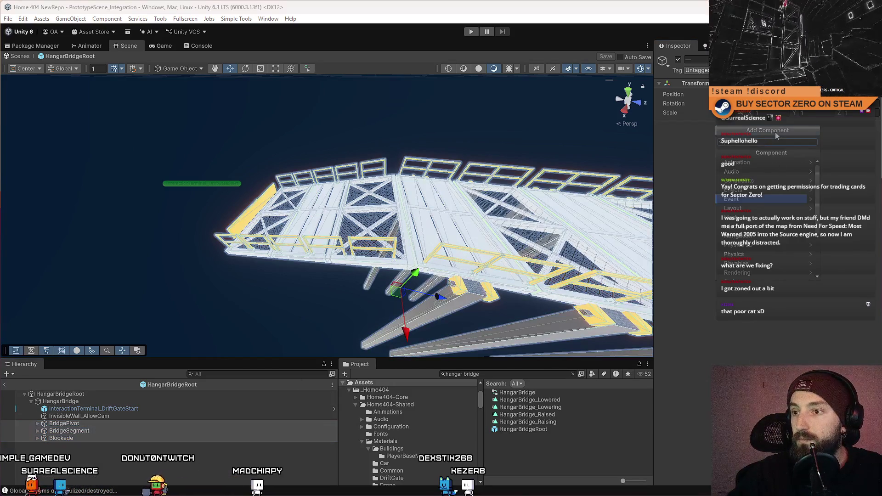
pyautogui.write('dynamic')
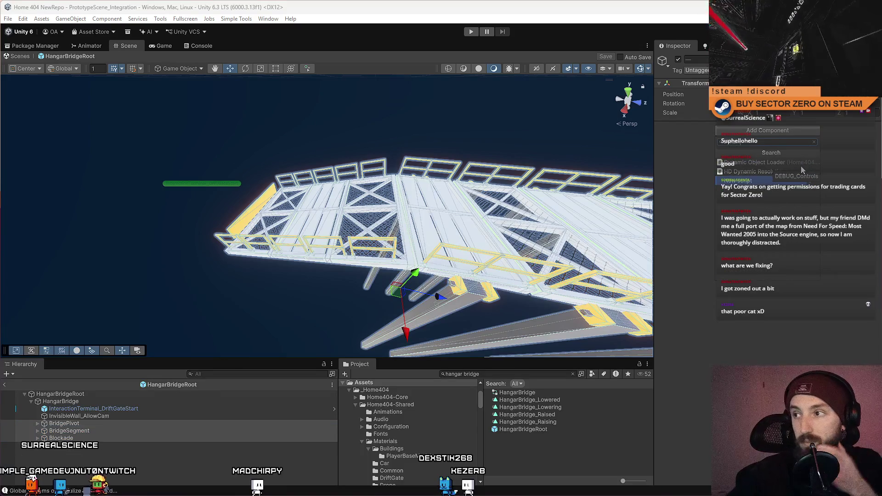
pyautogui.click(774, 164)
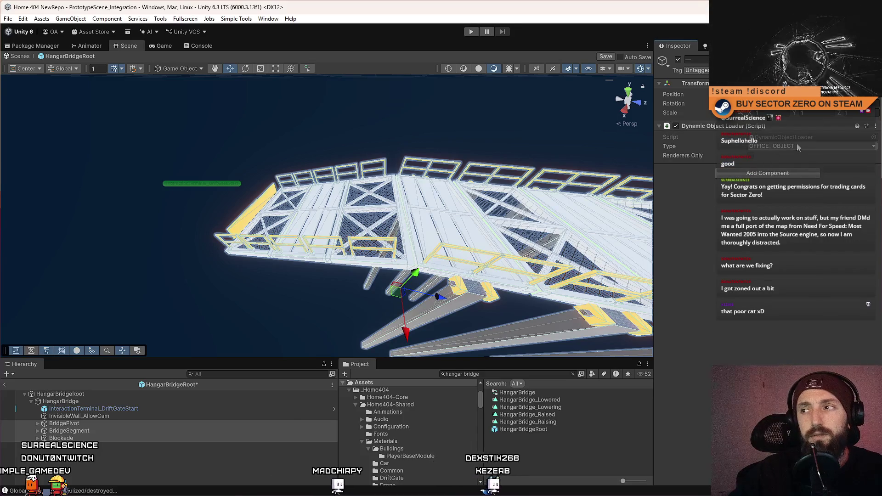
pyautogui.moveTo(506, 193); pyautogui.dragTo(573, 184)
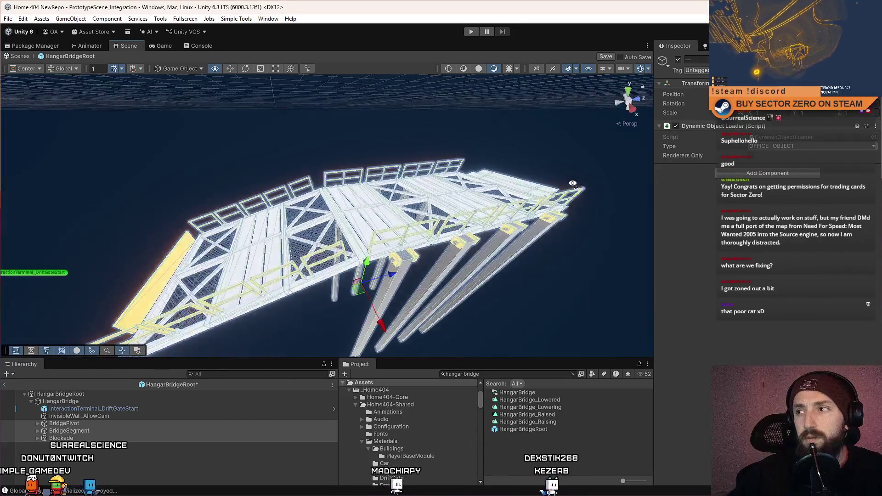
# - Set the Dynamic Object Loader Type to HANGAR_OBJECT
pyautogui.scroll(5, 573, 183)
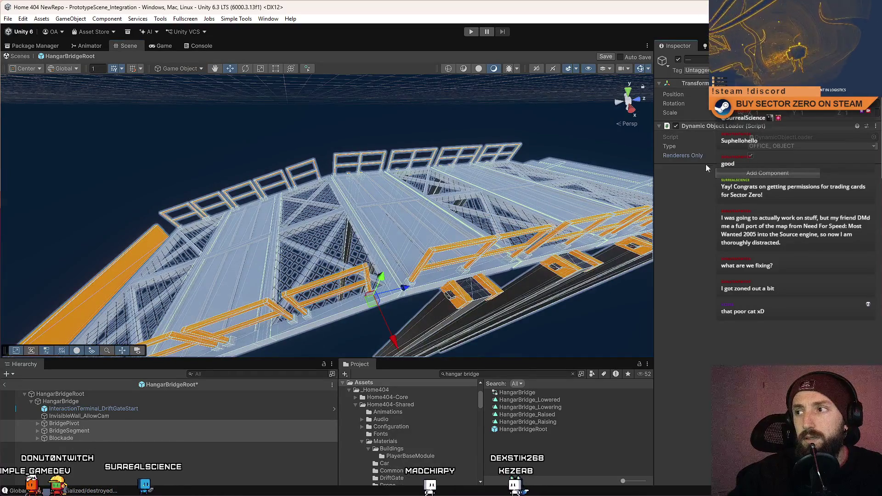
pyautogui.click(787, 146)
pyautogui.click(781, 168)
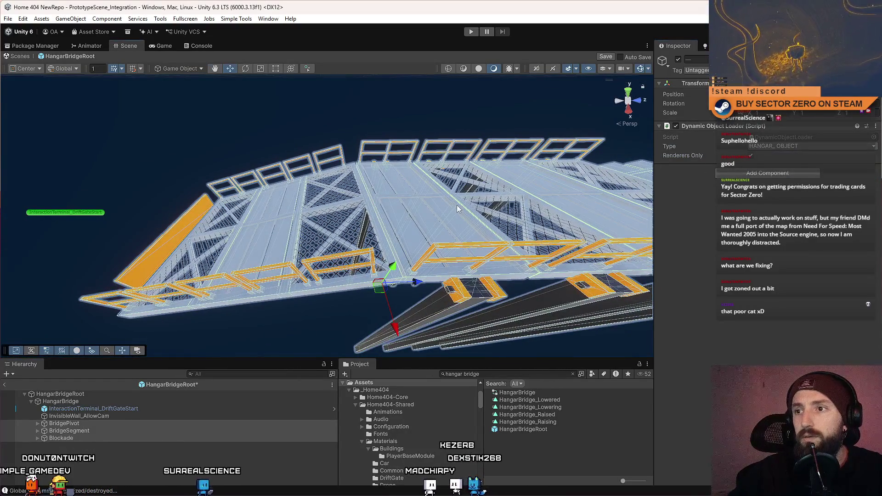
# - Inspect the Hangar_Part deck, Collider_Floor and BridgeSegment_A_Frame pieces from above
pyautogui.scroll(3, 455, 209)
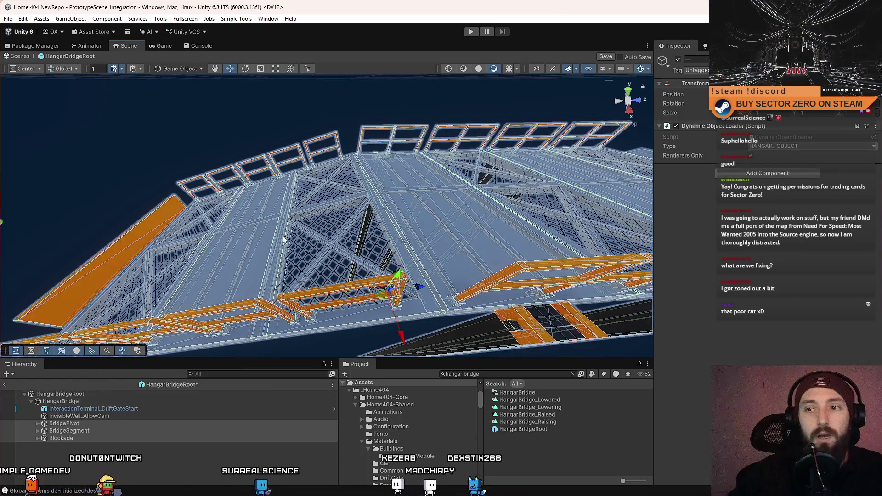
pyautogui.click(283, 239)
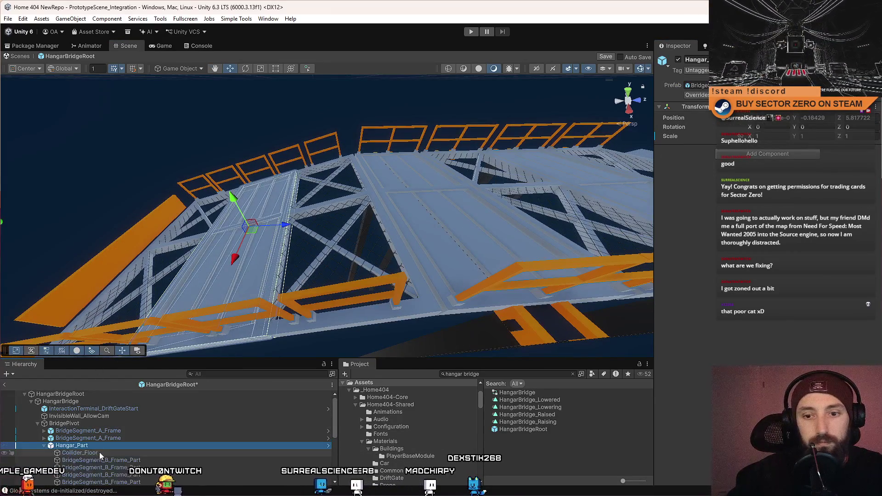
pyautogui.click(99, 452)
pyautogui.moveTo(712, 203)
pyautogui.mouseDown()
pyautogui.moveTo(591, 268)
pyautogui.moveTo(425, 222)
pyautogui.moveTo(401, 200)
pyautogui.mouseUp()
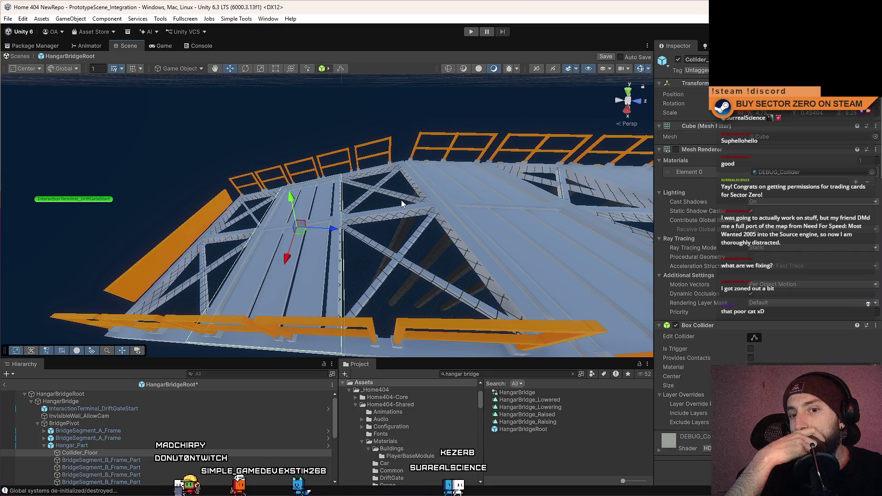
pyautogui.moveTo(358, 213)
pyautogui.mouseDown()
pyautogui.moveTo(319, 232)
pyautogui.moveTo(320, 215)
pyautogui.moveTo(317, 243)
pyautogui.moveTo(319, 201)
pyautogui.mouseUp()
pyautogui.click(319, 201)
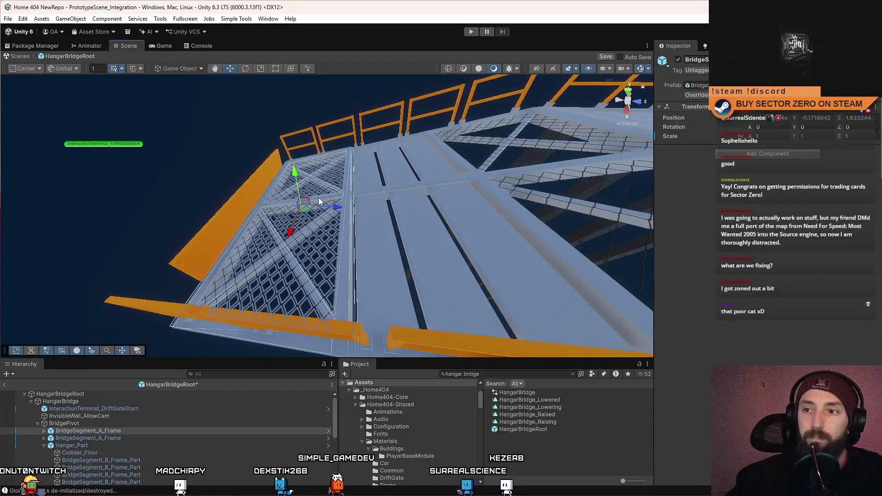
pyautogui.click(392, 191)
# - Select ramp and segment pieces, then locate the BridgeSegment_New_A prefab in Prefabs/Hangar
pyautogui.moveTo(276, 247)
pyautogui.mouseDown()
pyautogui.moveTo(337, 250)
pyautogui.moveTo(347, 268)
pyautogui.mouseUp()
pyautogui.click(348, 271)
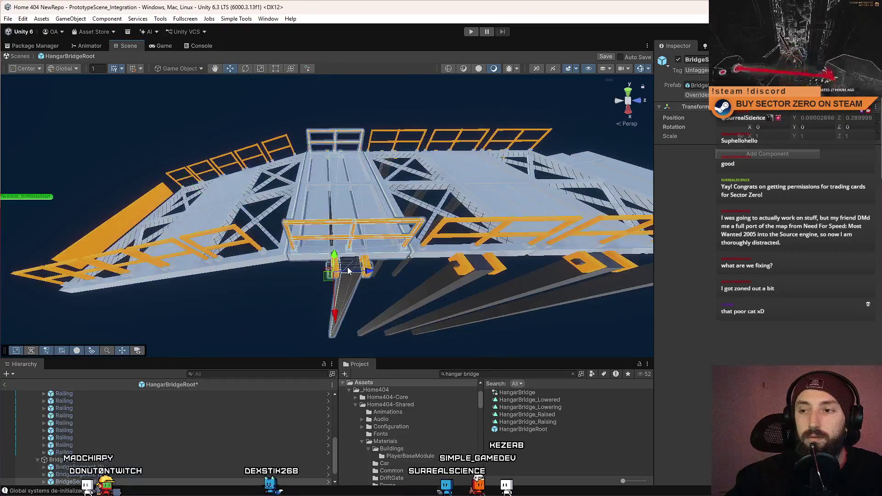
pyautogui.moveTo(469, 257); pyautogui.dragTo(467, 249)
pyautogui.click(439, 207)
pyautogui.click(385, 272)
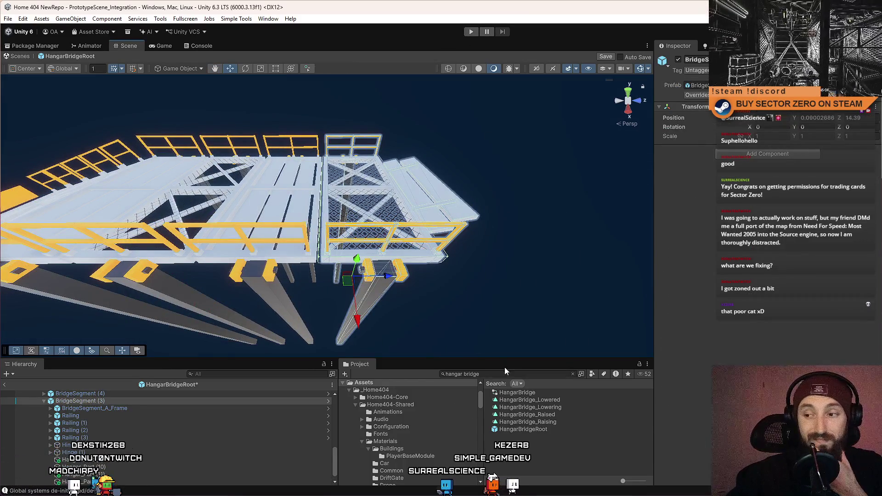
pyautogui.click(278, 188)
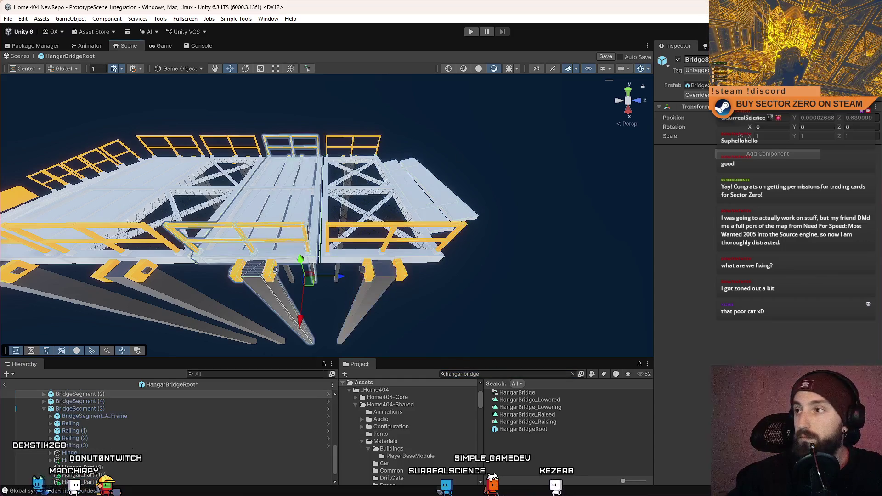
pyautogui.click(572, 375)
pyautogui.click(558, 425)
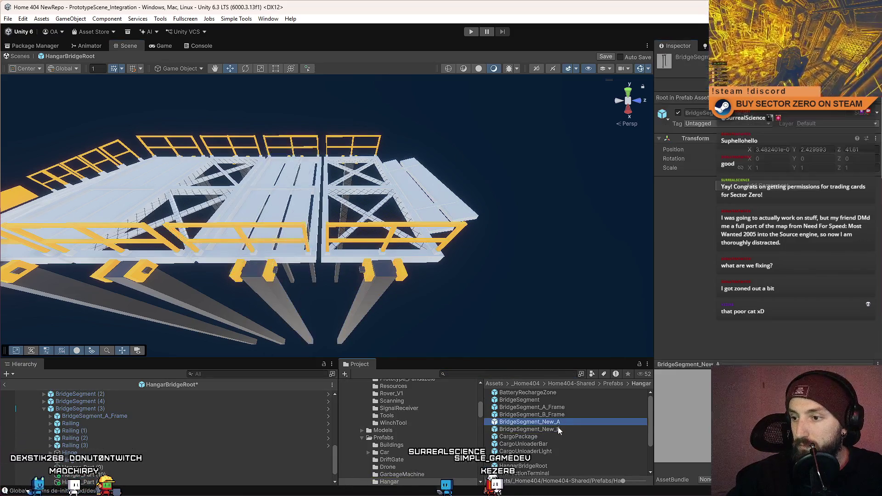
# - Open BridgeSegment_A_Frame and remove Collider_Floor's Mesh Renderer and Mesh Filter
pyautogui.click(567, 409)
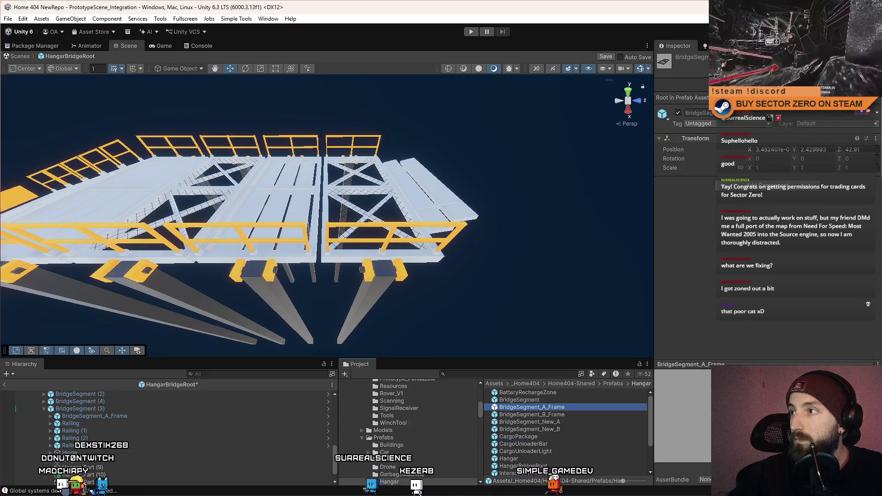
pyautogui.click(413, 264)
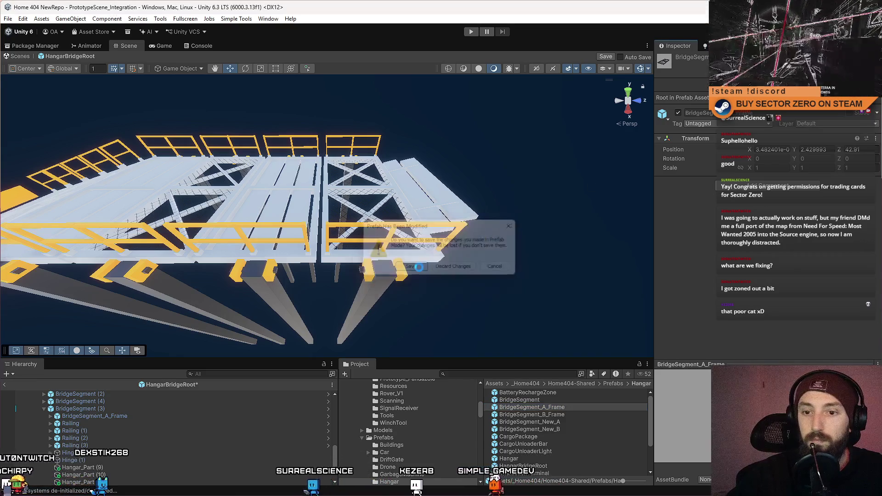
pyautogui.click(125, 401)
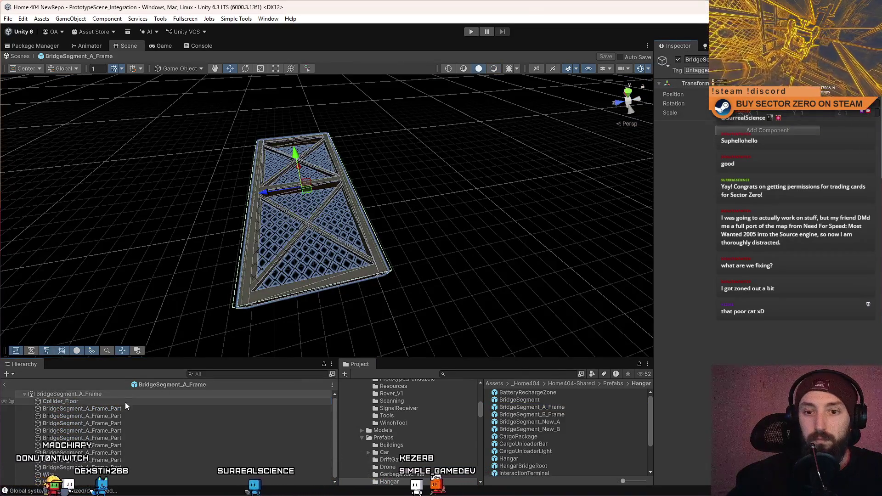
pyautogui.rightClick(715, 151)
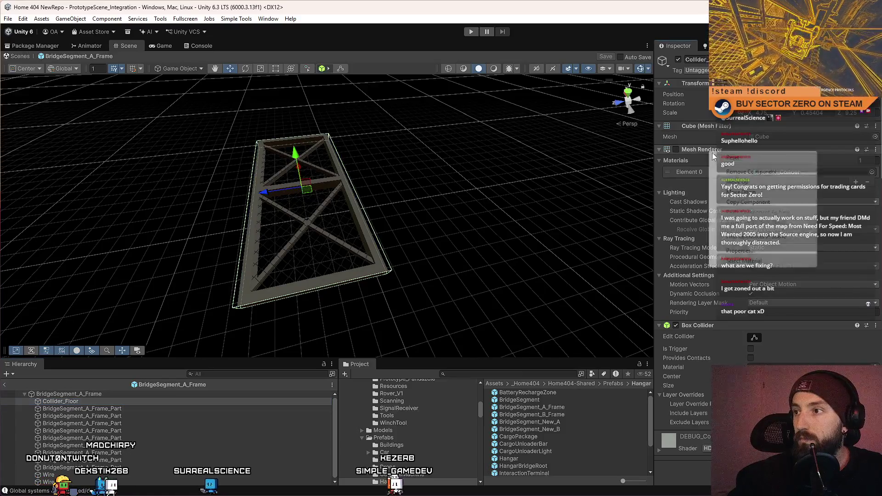
pyautogui.click(751, 172)
pyautogui.rightClick(715, 126)
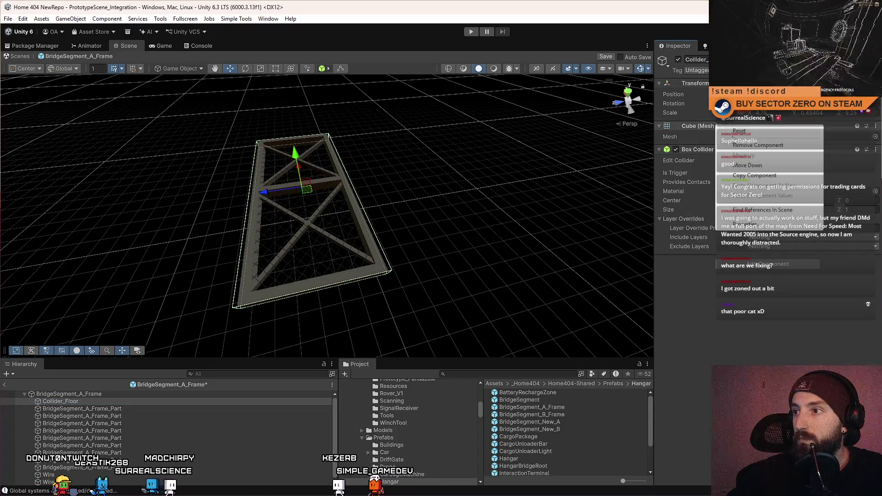
pyautogui.click(757, 145)
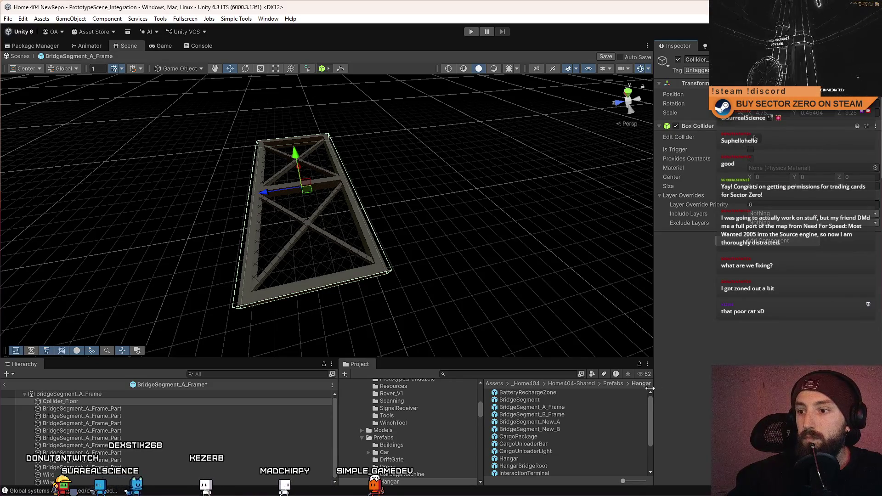
# - Save the BridgeSegment_A_Frame prefab and confirm Collider_Floor keeps only its Box Collider
pyautogui.click(562, 404)
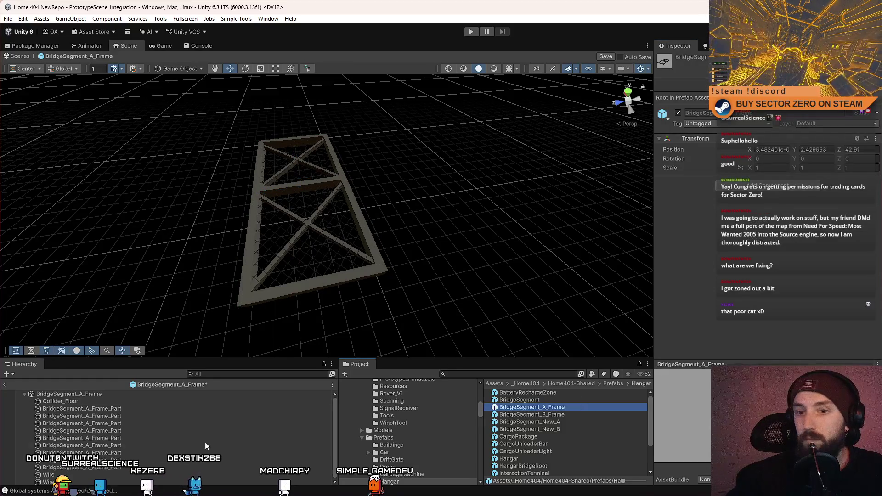
pyautogui.click(164, 445)
pyautogui.hotkey('ctrl', 's')
pyautogui.click(532, 407)
pyautogui.click(69, 394)
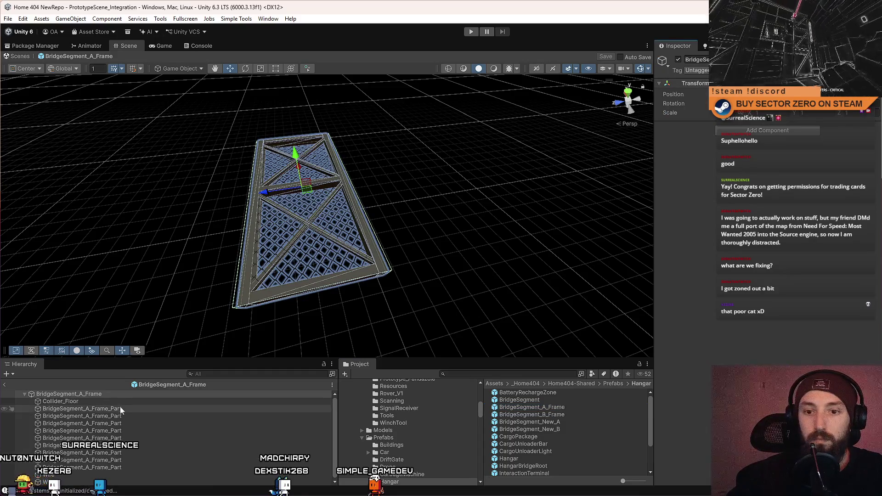
pyautogui.click(123, 402)
pyautogui.click(548, 401)
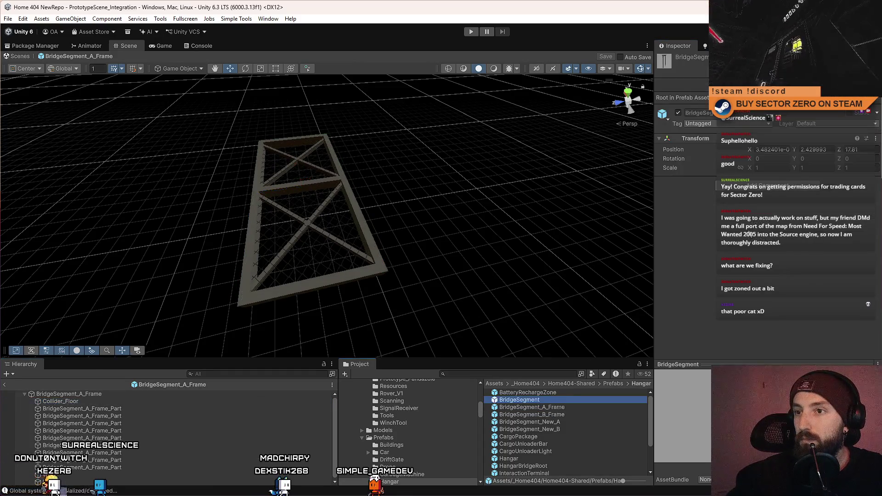
# - Open the BridgeSegment prefab, inspect its bridge deck, then pick out the A and B frame assets
pyautogui.doubleClick(548, 400)
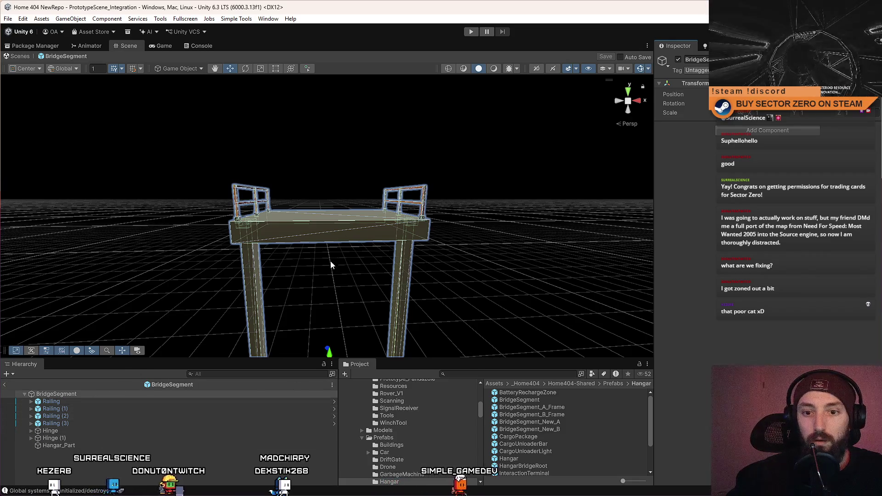
pyautogui.click(346, 239)
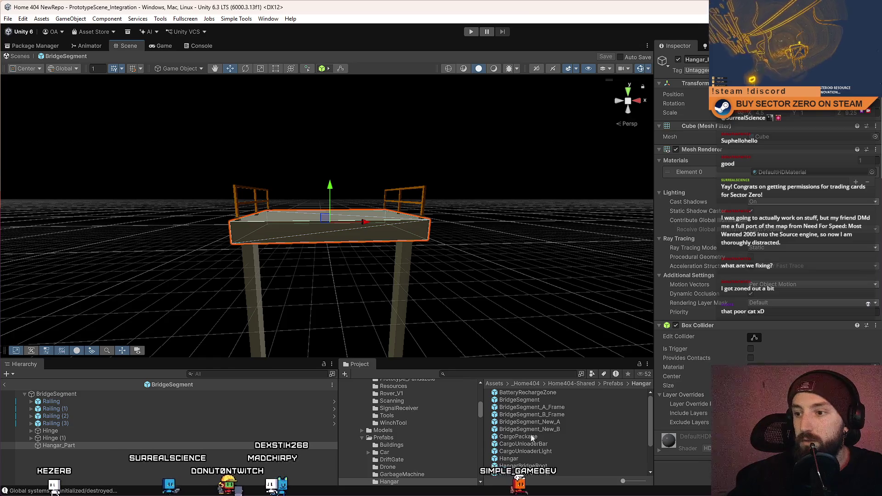
pyautogui.click(573, 408)
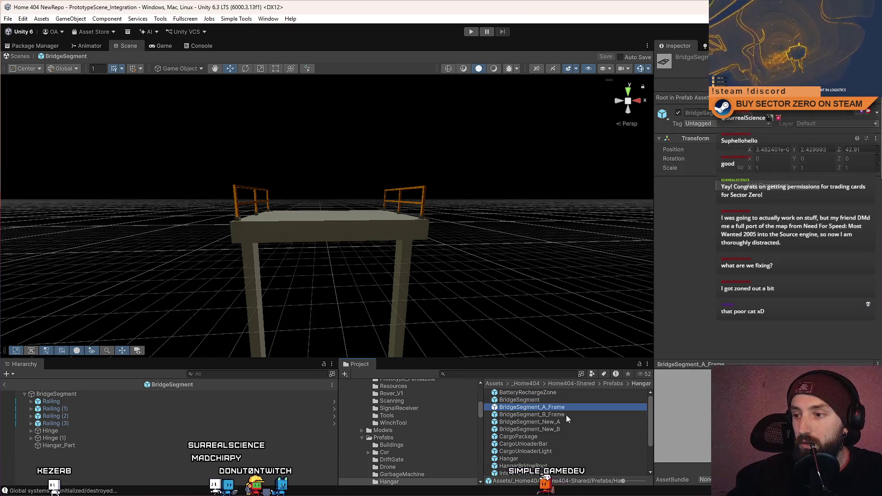
pyautogui.click(567, 415)
# - Remove the Mesh Renderer and Cube Mesh Filter from BridgeSegment_B_Frame's Collider_Floor
pyautogui.doubleClick(567, 415)
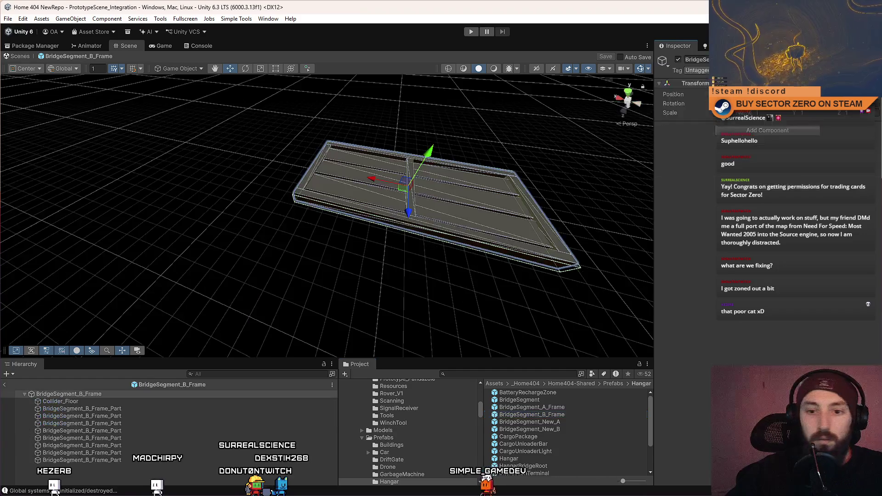
pyautogui.click(107, 401)
pyautogui.rightClick(701, 151)
pyautogui.click(716, 169)
pyautogui.rightClick(709, 130)
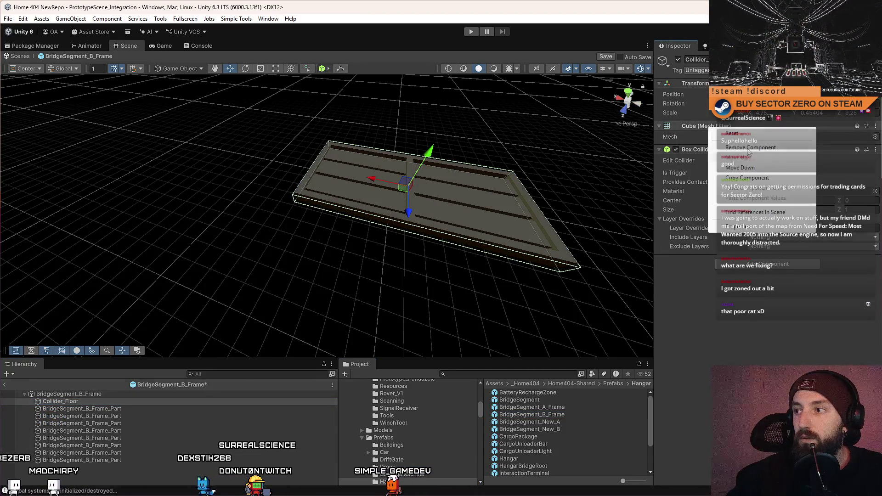
pyautogui.click(726, 149)
pyautogui.click(569, 421)
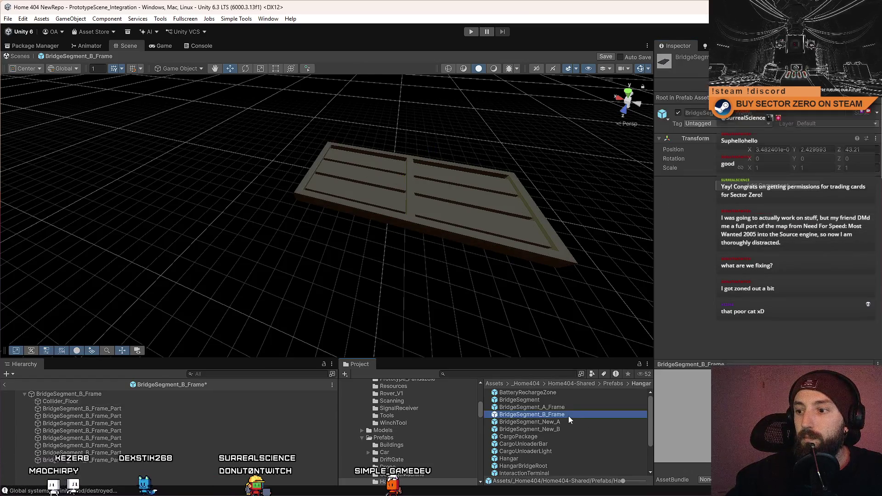
# - Save the B_Frame changes, look over BridgeSegment_New_A, then exit back to PrototypeScene_Integration
pyautogui.doubleClick(568, 421)
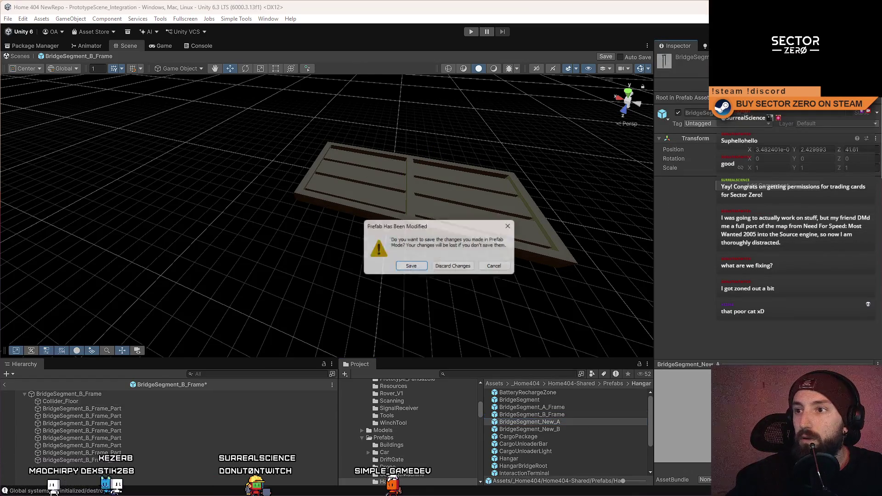
pyautogui.click(412, 265)
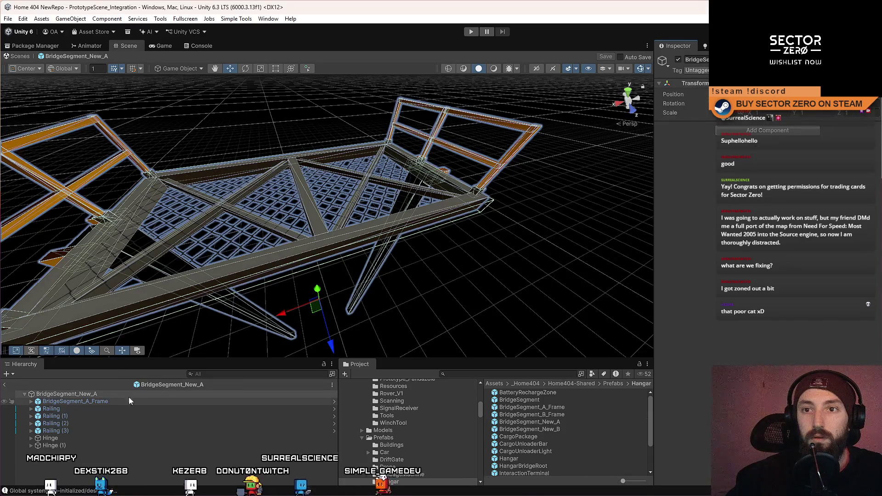
pyautogui.press('f')
pyautogui.moveTo(423, 249)
pyautogui.mouseDown()
pyautogui.moveTo(321, 266)
pyautogui.moveTo(296, 282)
pyautogui.mouseUp()
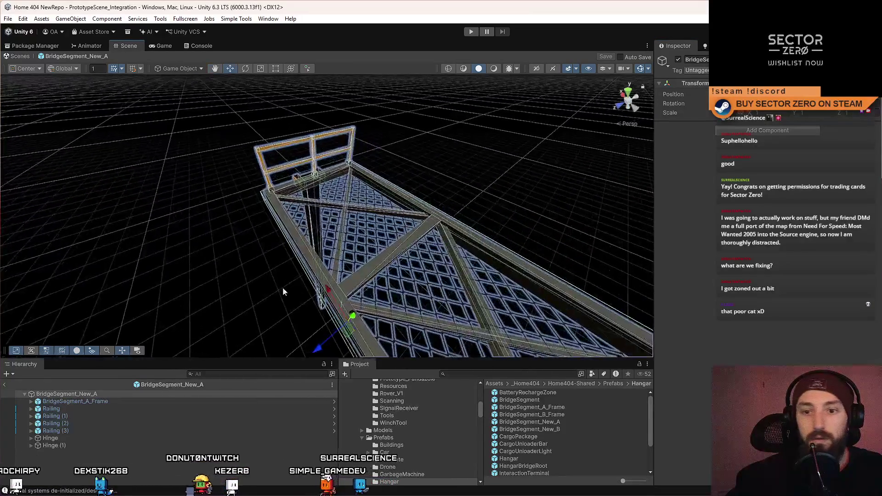
pyautogui.moveTo(321, 321); pyautogui.dragTo(383, 350)
pyautogui.click(21, 56)
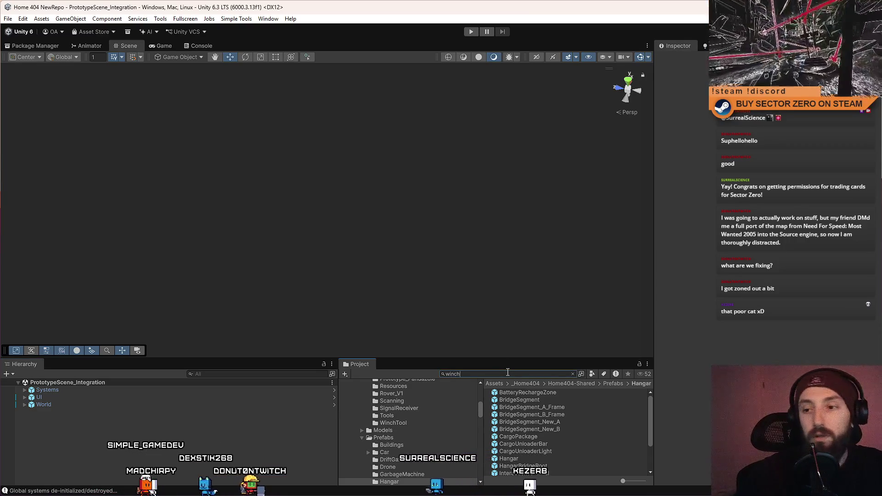
# - Search the project for 'winch' and open the WinchTool prefab
pyautogui.write('winch')
pyautogui.scroll(-2, 554, 443)
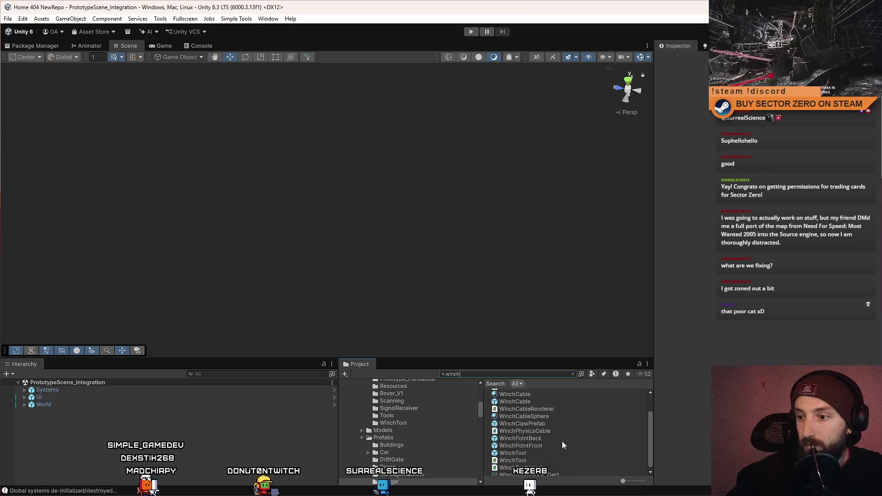
pyautogui.click(536, 452)
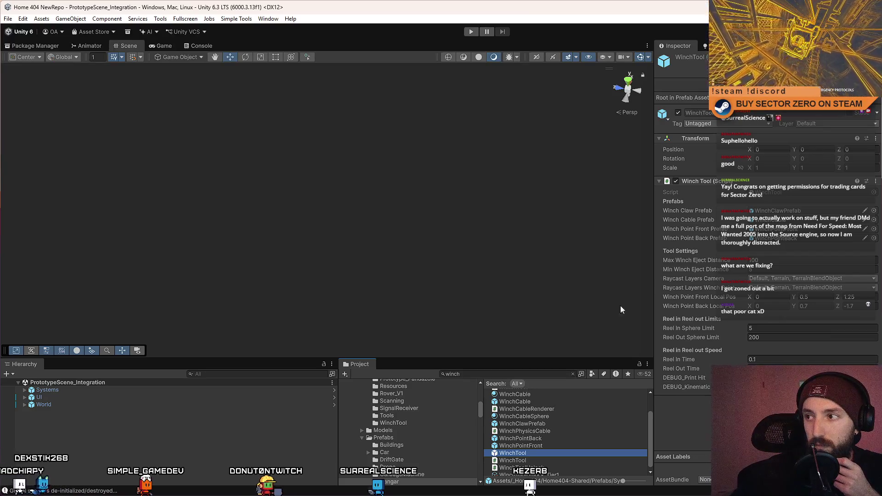
pyautogui.doubleClick(513, 453)
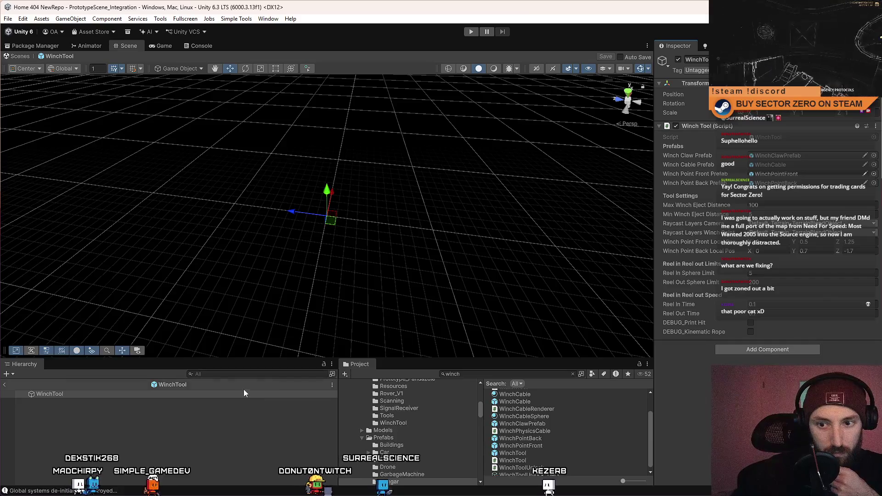
# - Search 'drift gate' and preview DriftGate_World, the DriftGateKey script and the DriftGate script
pyautogui.click(510, 375)
pyautogui.write('d')
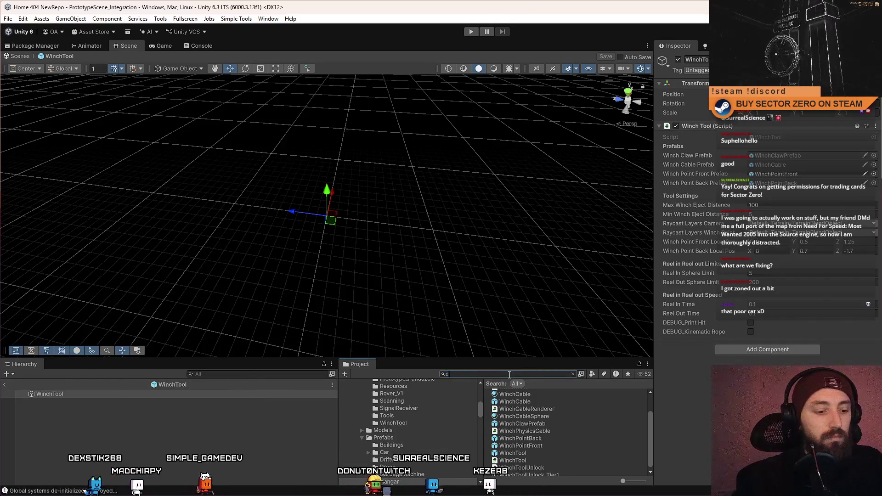
pyautogui.write('rift gate')
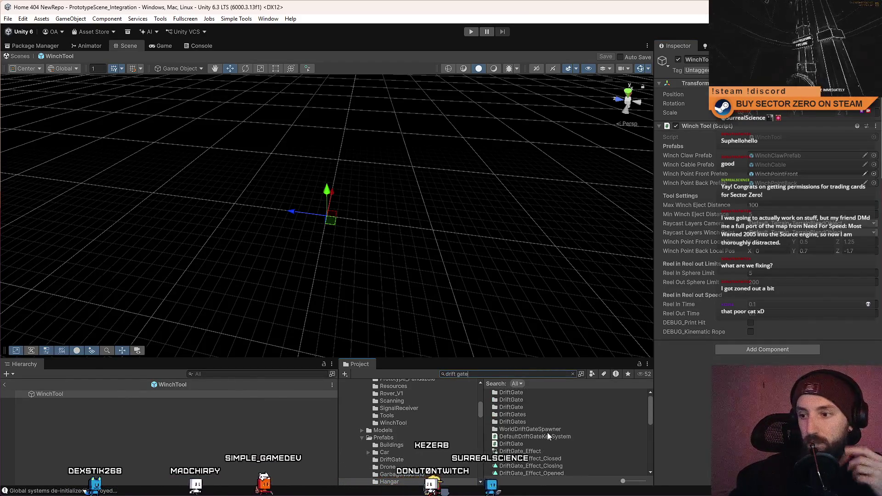
pyautogui.scroll(-3, 551, 432)
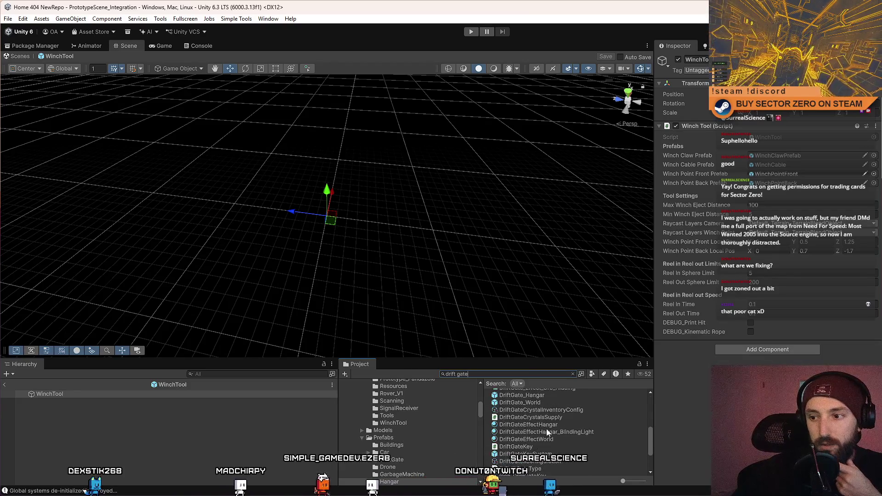
pyautogui.scroll(2, 547, 428)
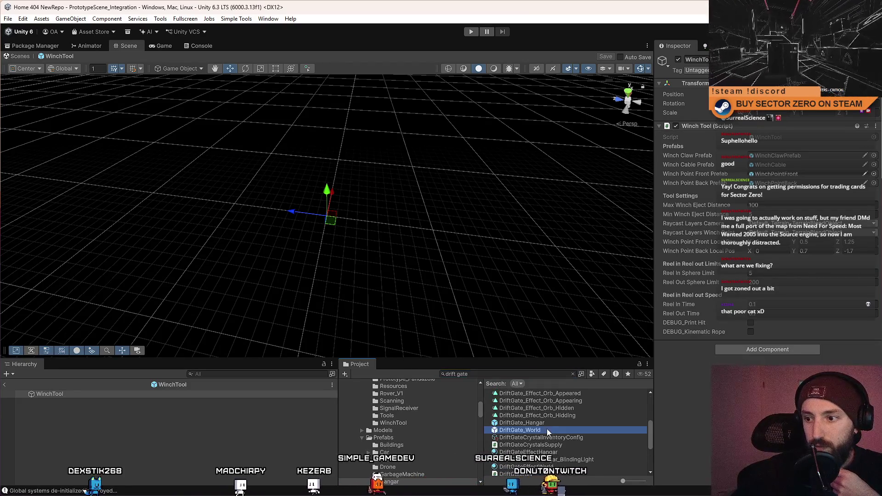
pyautogui.click(547, 430)
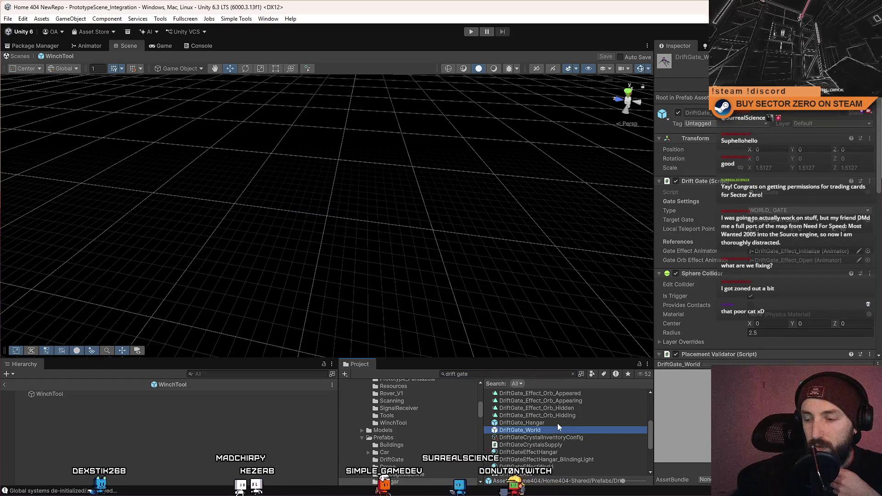
pyautogui.scroll(-2, 556, 453)
pyautogui.click(547, 445)
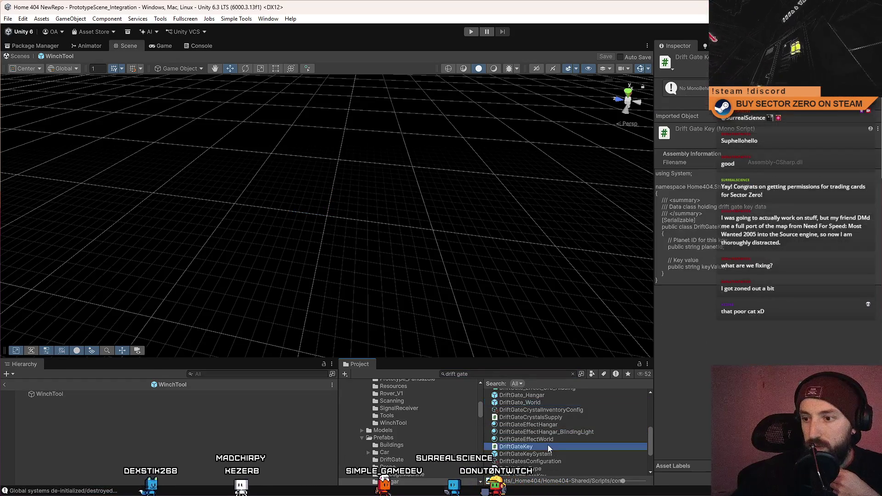
pyautogui.scroll(-3, 548, 446)
pyautogui.scroll(4, 548, 443)
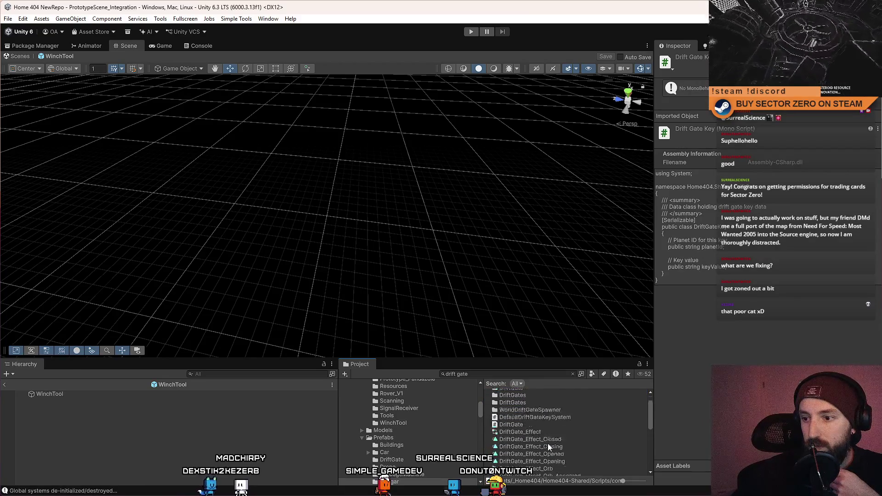
pyautogui.click(537, 416)
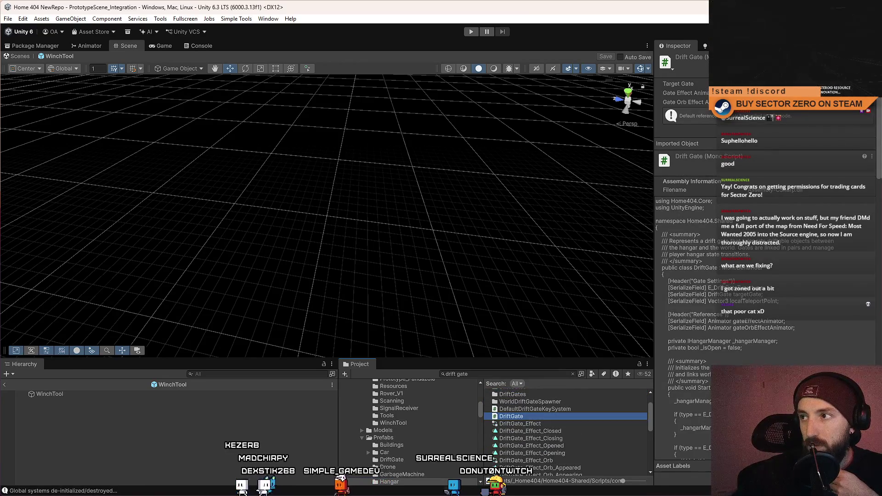
pyautogui.doubleClick(537, 416)
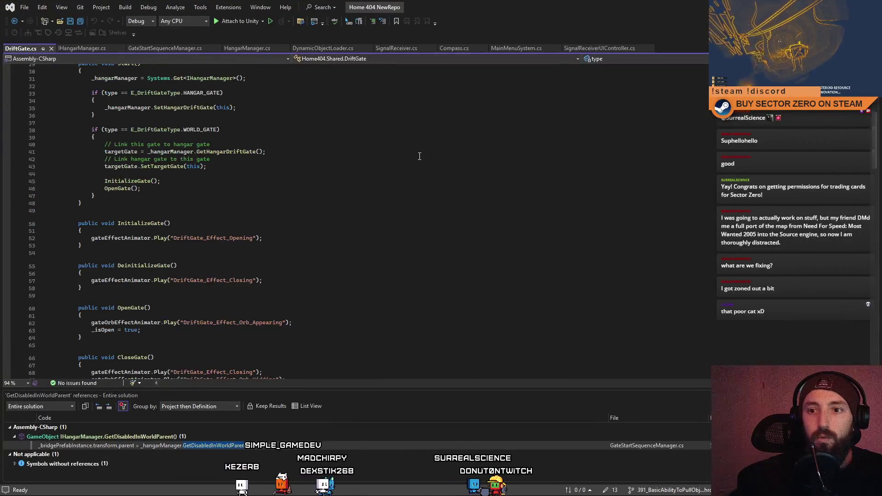
pyautogui.scroll(4, 118, 183)
pyautogui.moveTo(91, 181); pyautogui.dragTo(291, 202)
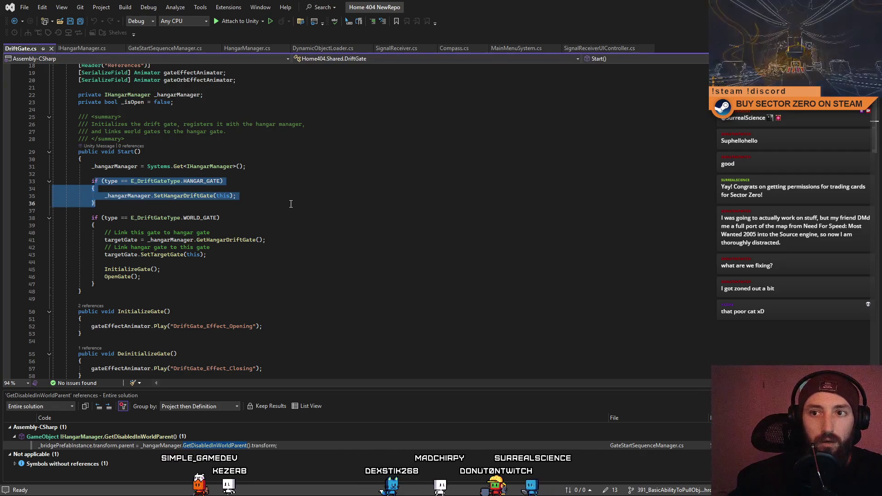
pyautogui.click(332, 194)
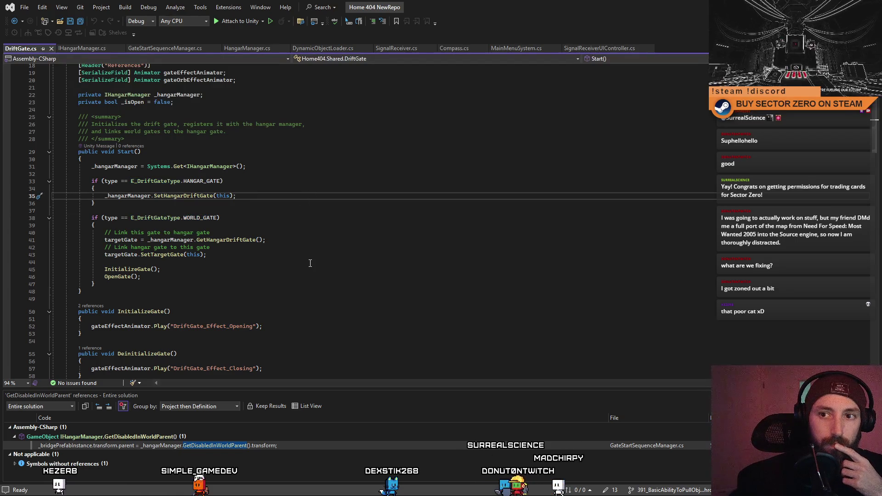
pyautogui.scroll(-9, 310, 263)
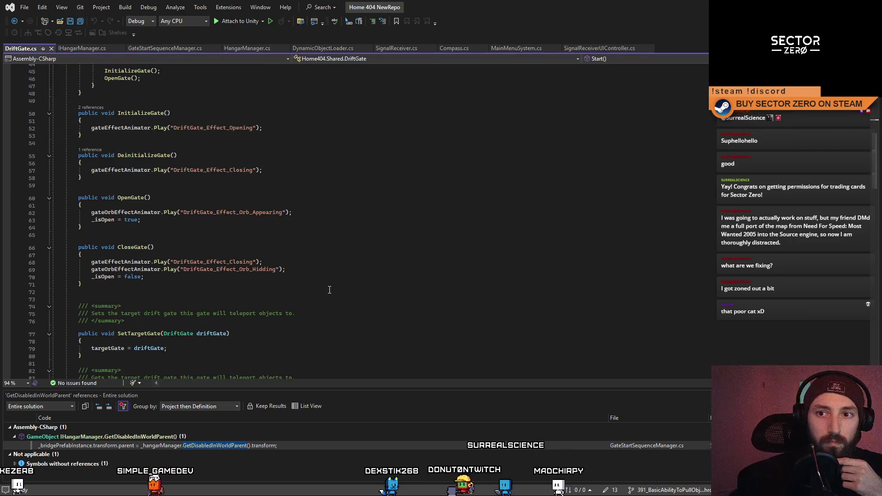
pyautogui.scroll(-8, 330, 290)
pyautogui.scroll(-5, 330, 290)
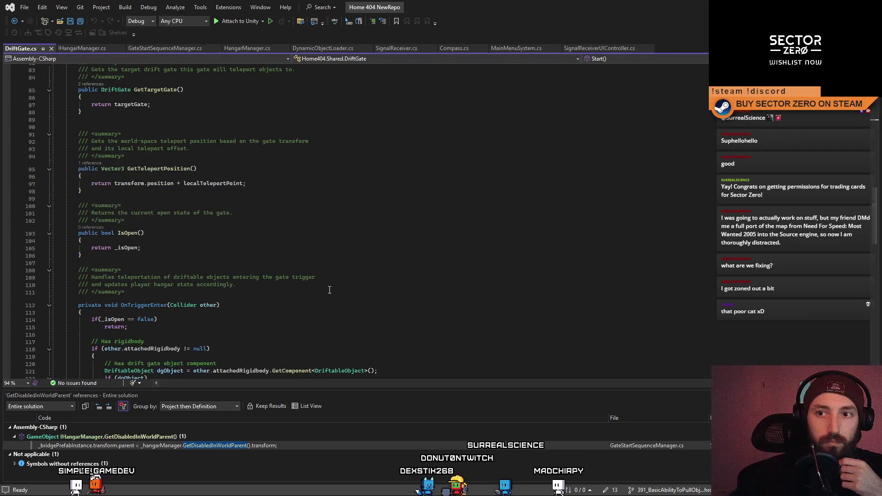
pyautogui.scroll(-2, 330, 290)
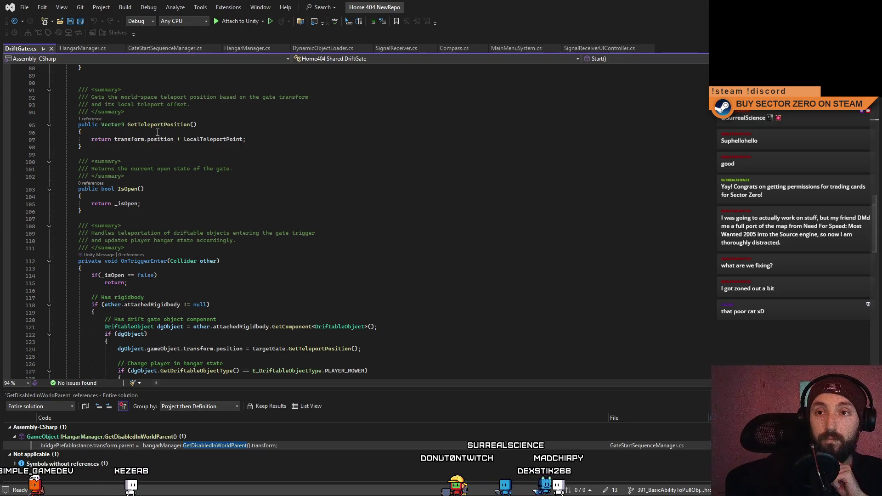
pyautogui.scroll(20, 330, 290)
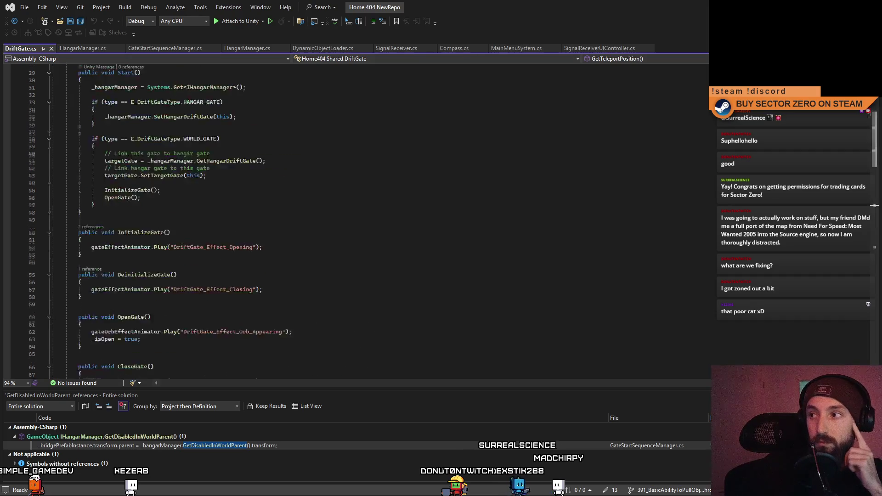
pyautogui.scroll(-20, 330, 290)
pyautogui.scroll(-1, 330, 290)
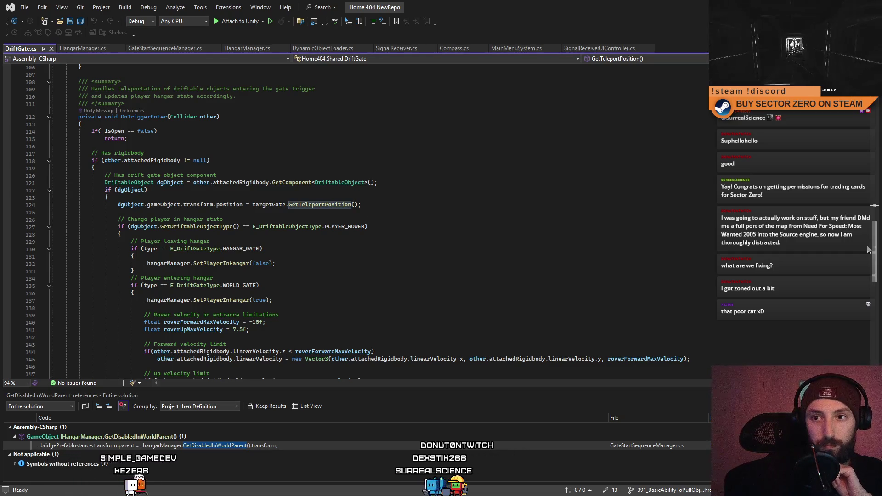
pyautogui.scroll(-2, 303, 244)
pyautogui.click(303, 271)
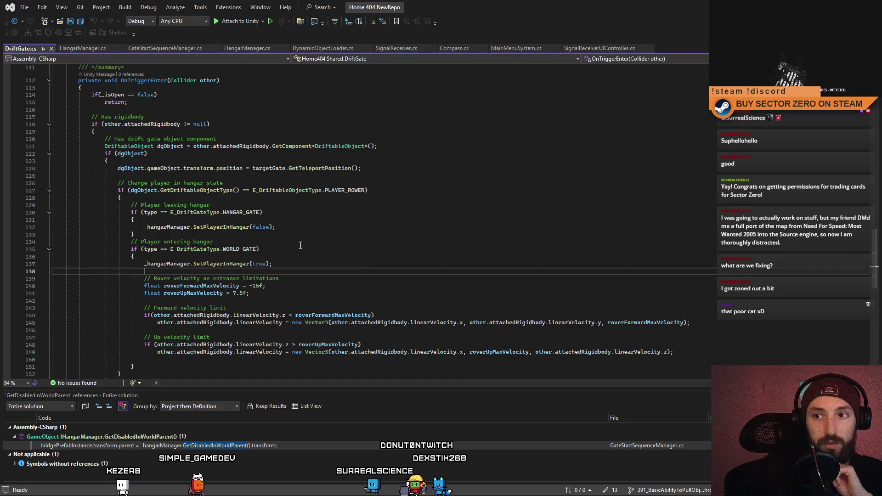
pyautogui.click(330, 227)
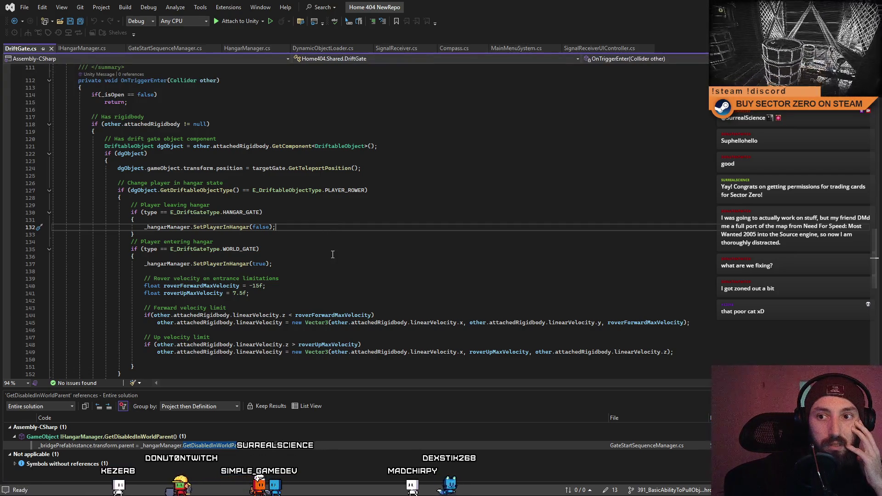
pyautogui.press('Down')
pyautogui.press('Down')
pyautogui.press('Down')
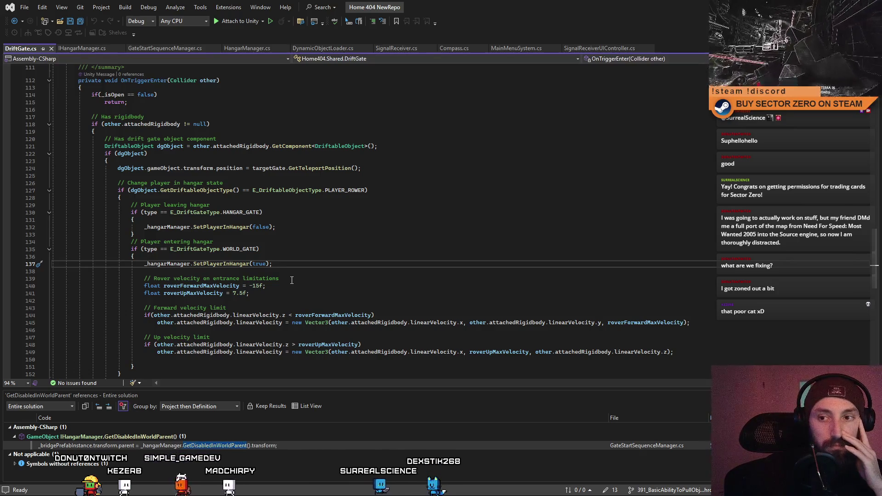
pyautogui.click(312, 256)
pyautogui.click(309, 250)
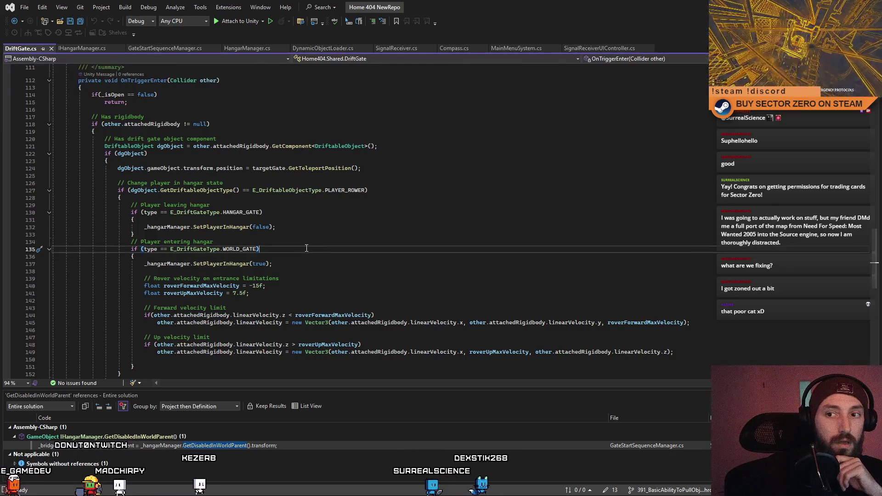
pyautogui.click(321, 264)
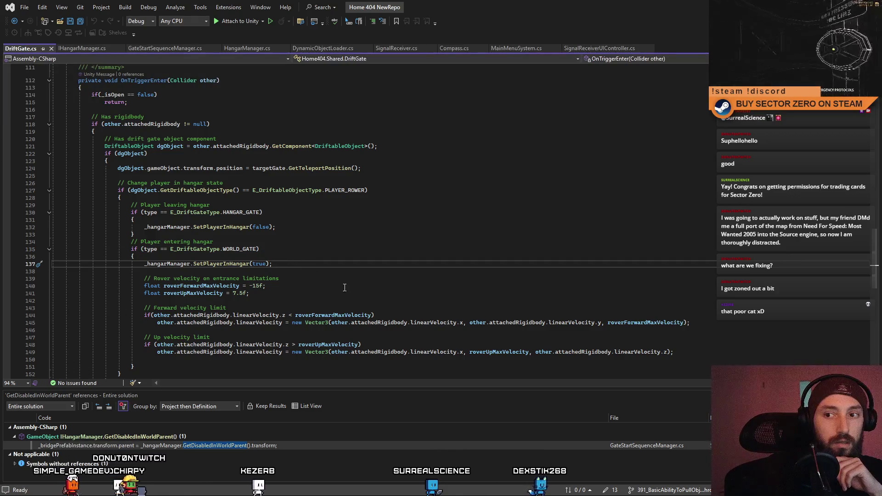
pyautogui.scroll(-2, 341, 285)
pyautogui.click(235, 221)
pyautogui.doubleClick(235, 220)
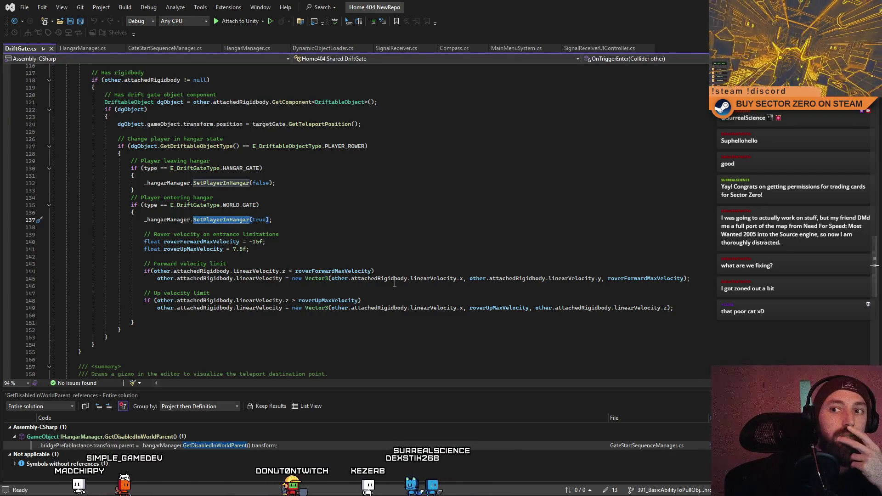
pyautogui.click(328, 237)
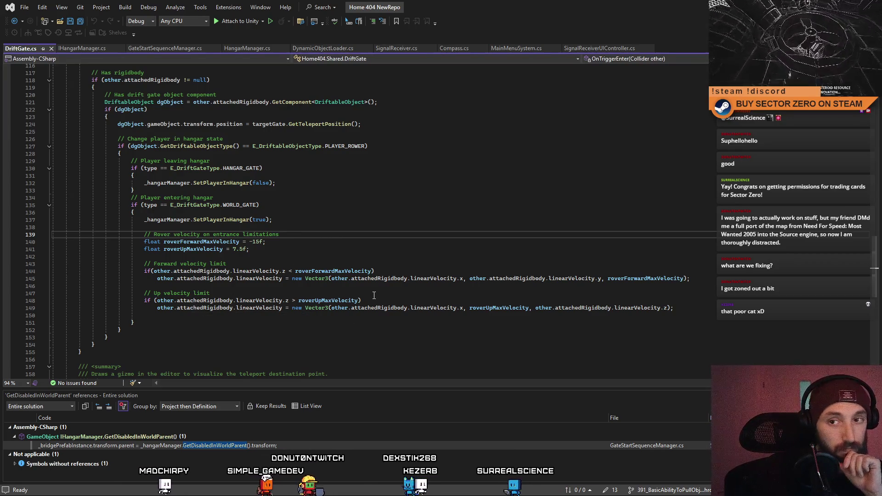
pyautogui.click(323, 219)
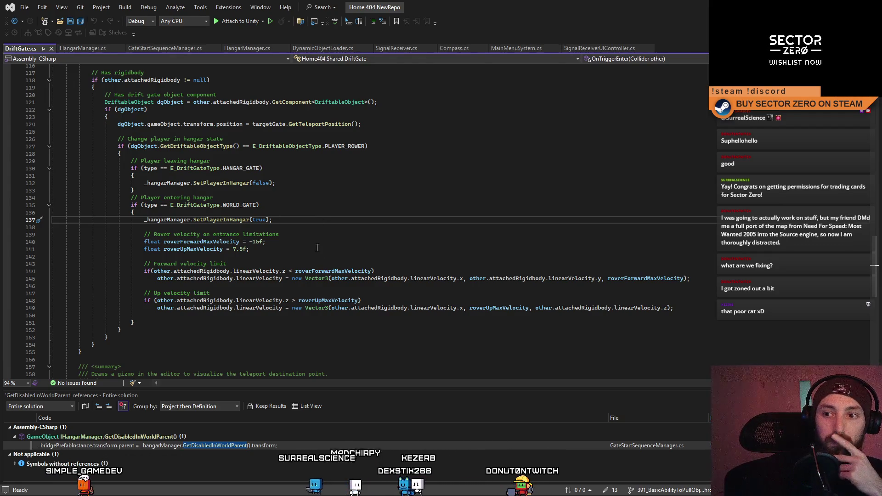
pyautogui.scroll(-4, 333, 287)
pyautogui.scroll(2, 333, 286)
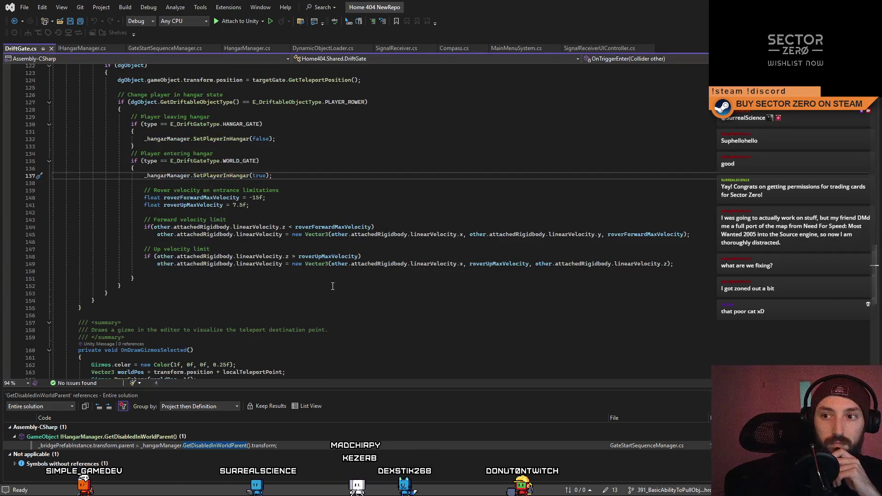
pyautogui.scroll(2, 332, 287)
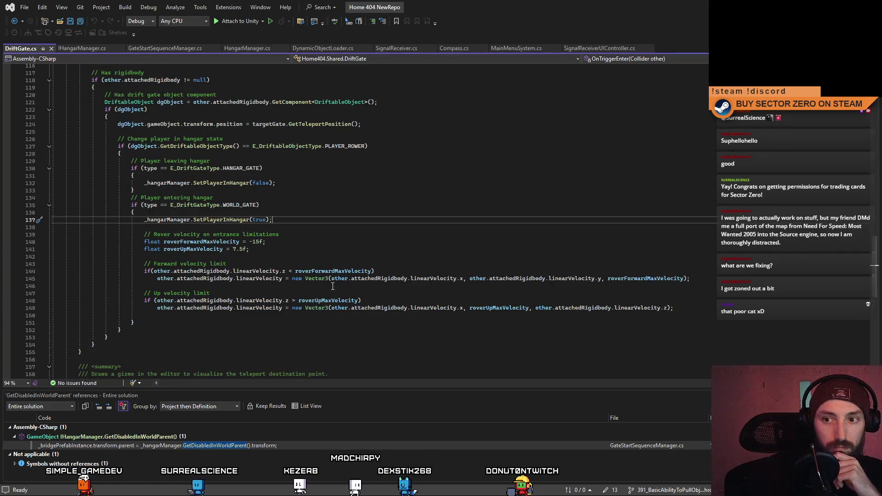
pyautogui.scroll(2, 315, 262)
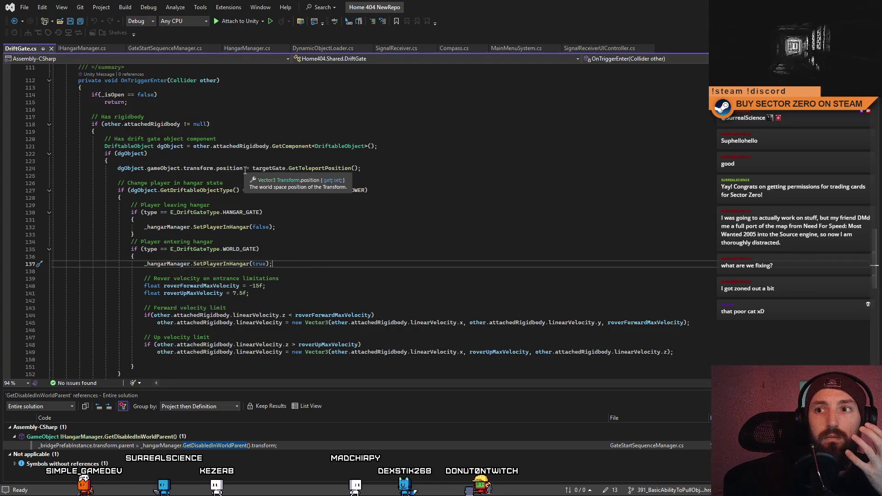
pyautogui.doubleClick(264, 169)
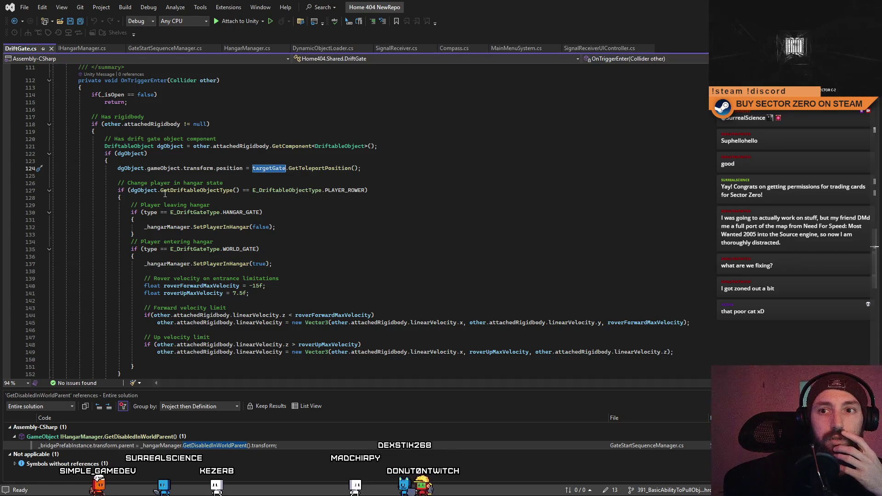
pyautogui.doubleClick(131, 168)
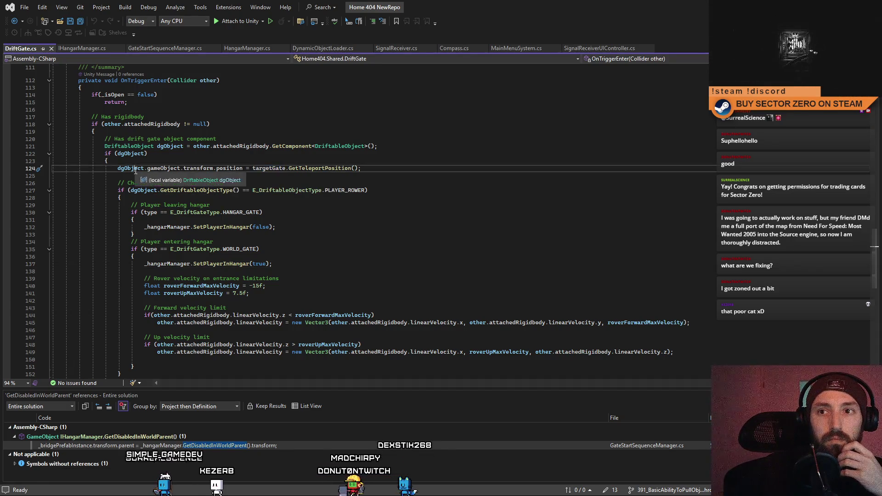
pyautogui.click(347, 205)
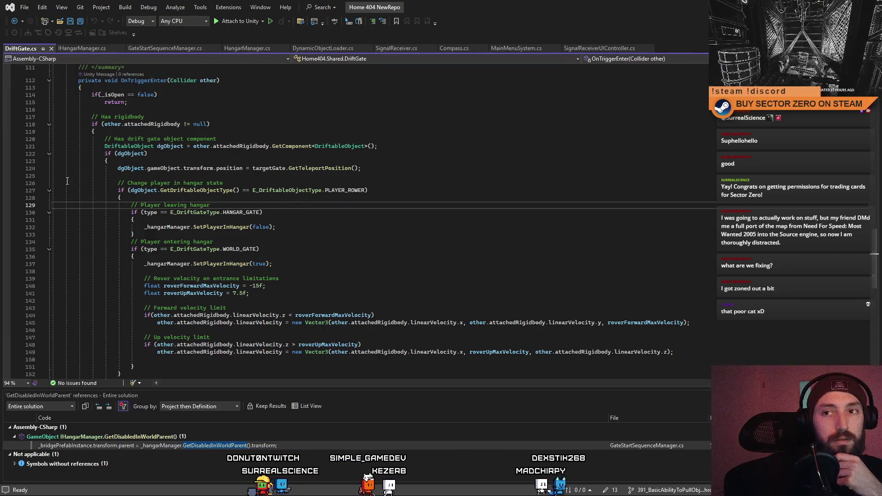
pyautogui.click(331, 224)
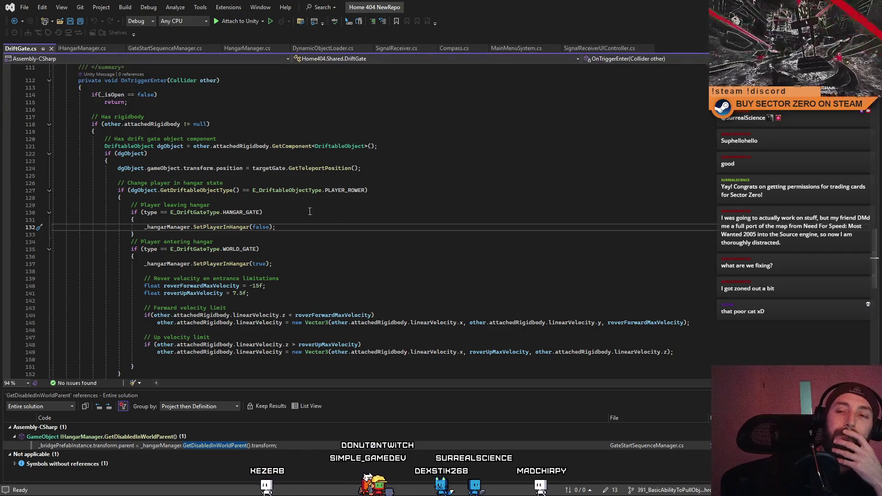
pyautogui.click(229, 168)
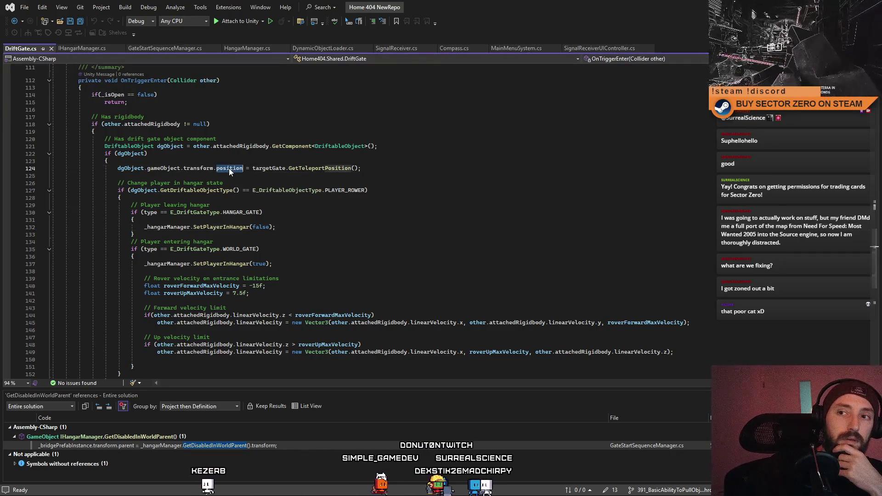
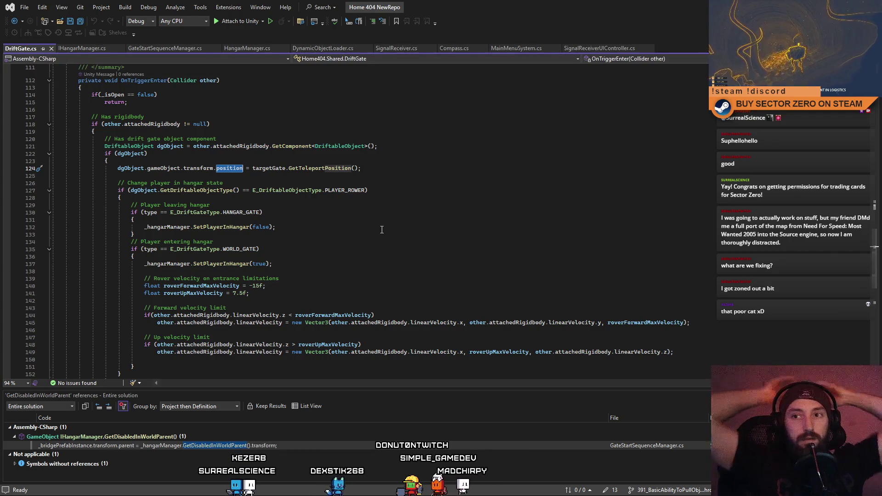
# - Search the Unity project for 'winch' and open the WinchTool script in Visual Studio
pyautogui.scroll(-1, 382, 230)
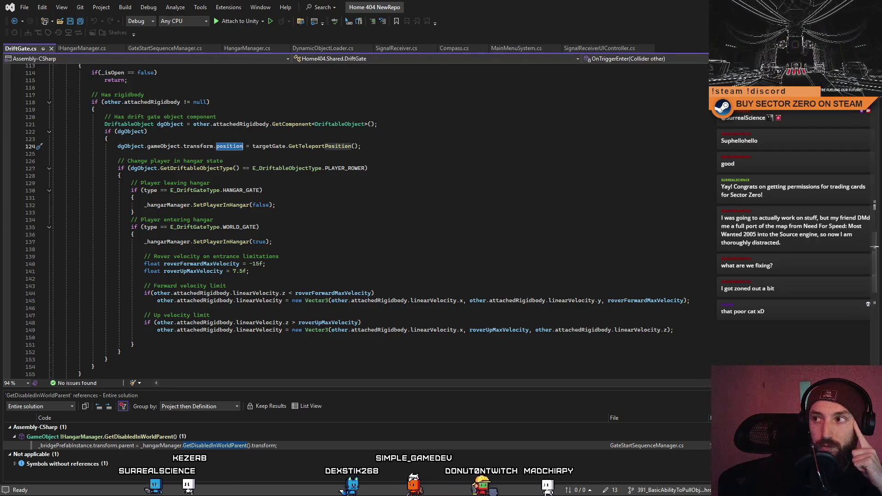
pyautogui.hotkey('alt', 'Tab')
pyautogui.click(519, 374)
pyautogui.write('winch')
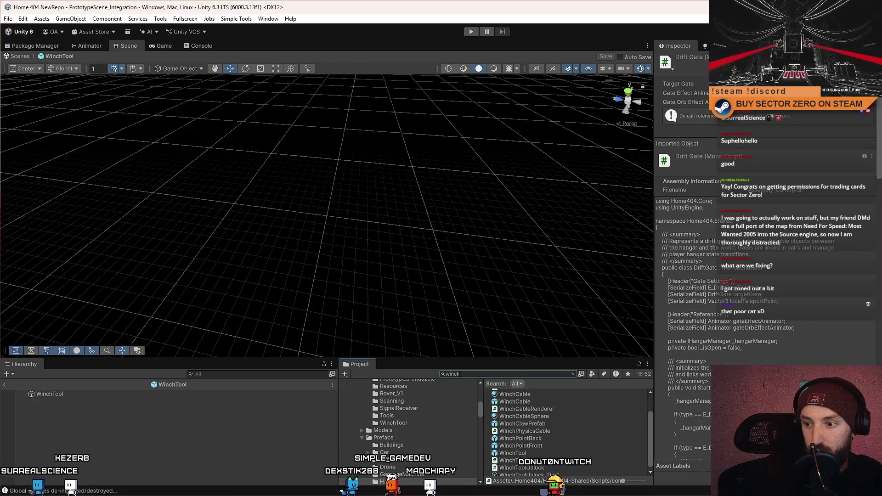
pyautogui.click(531, 461)
pyautogui.doubleClick(530, 461)
pyautogui.scroll(-1, 472, 328)
pyautogui.scroll(-8, 472, 327)
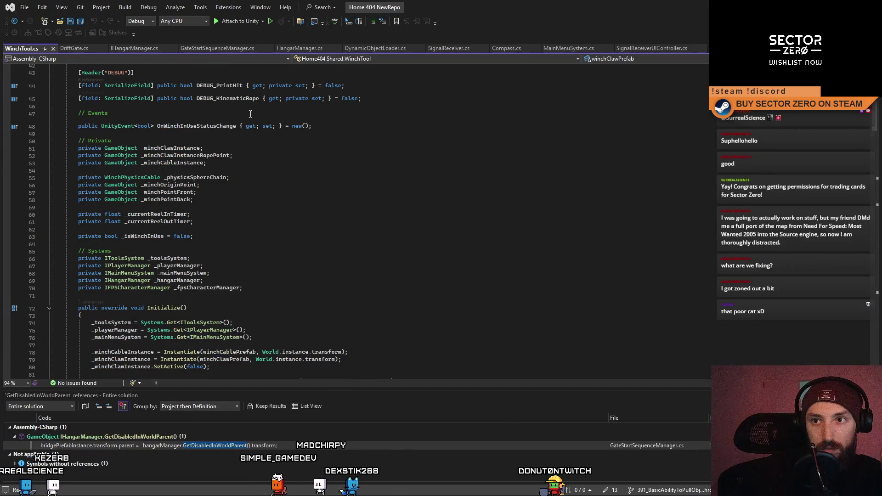
# - Select OnPlayerInHangarStatusChange in WinchTool's Start() and scroll down to its method definition
pyautogui.scroll(5, 311, 147)
pyautogui.scroll(-11, 310, 148)
pyautogui.scroll(-9, 265, 181)
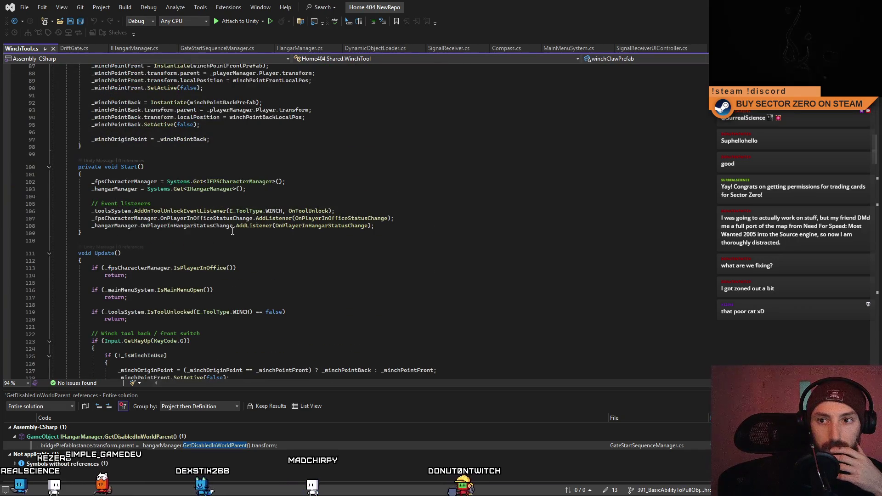
pyautogui.doubleClick(230, 225)
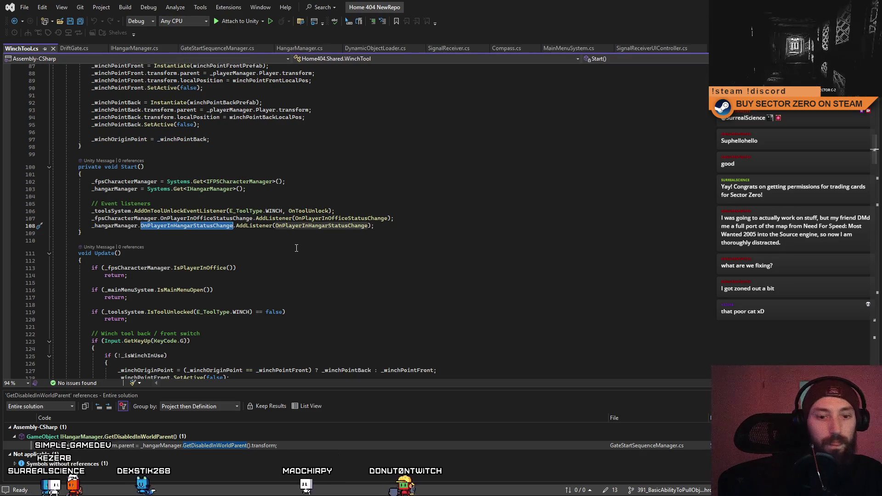
pyautogui.click(296, 268)
pyautogui.scroll(-7, 296, 268)
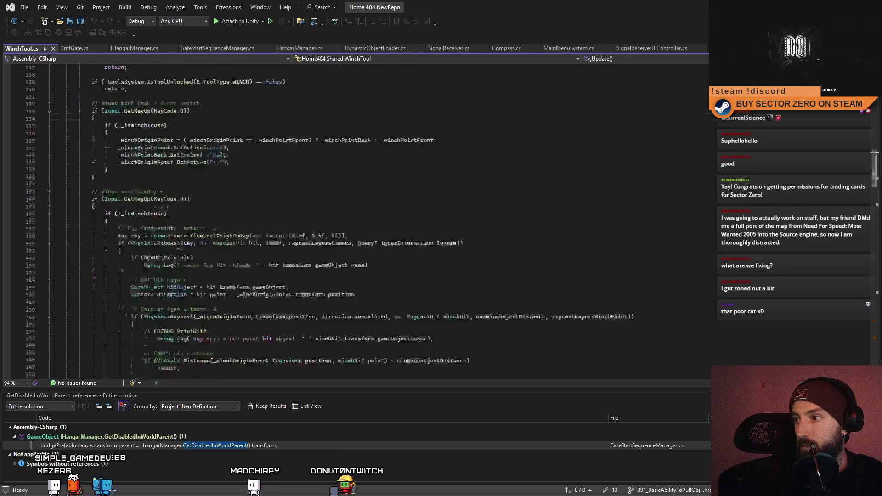
pyautogui.scroll(-20, 296, 268)
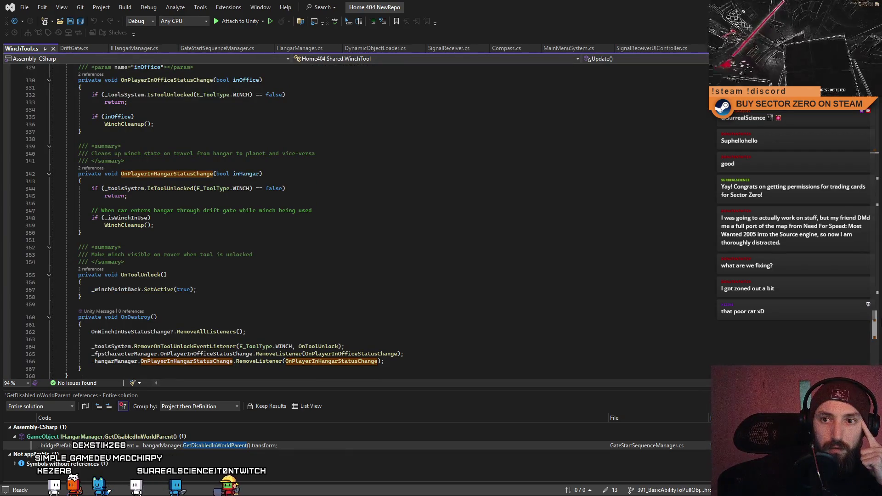
pyautogui.scroll(-1, 297, 268)
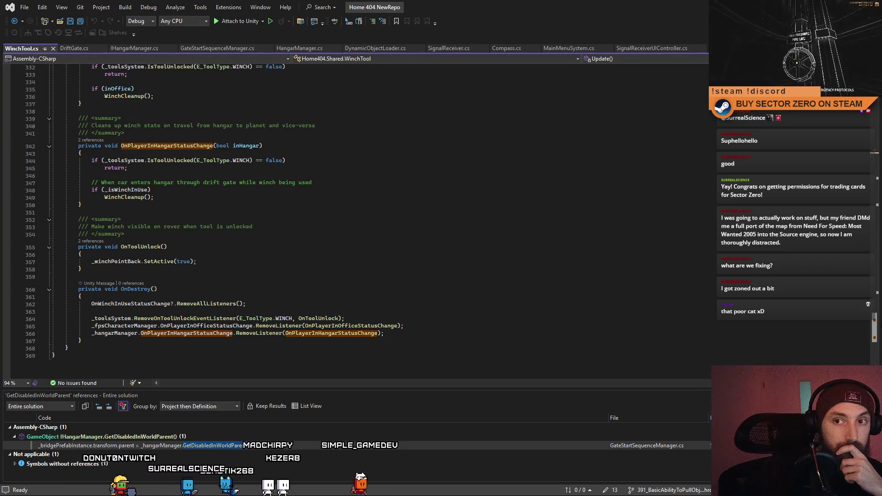
pyautogui.scroll(1, 322, 207)
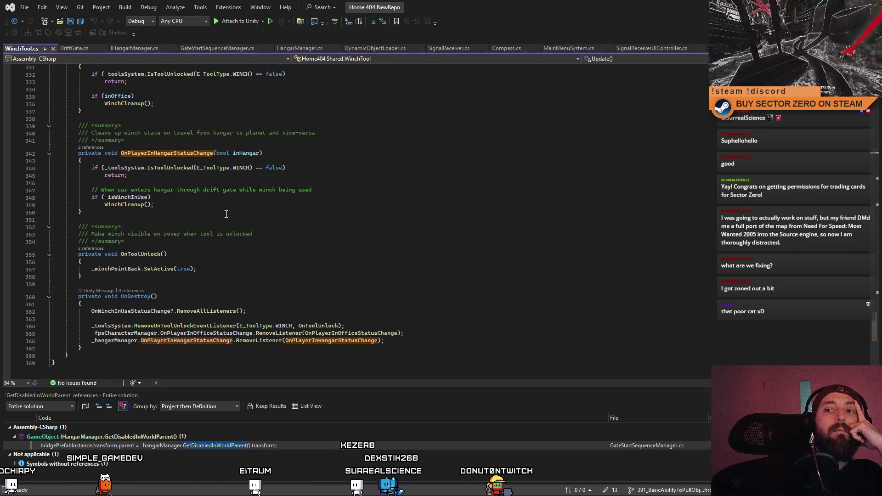
pyautogui.doubleClick(124, 205)
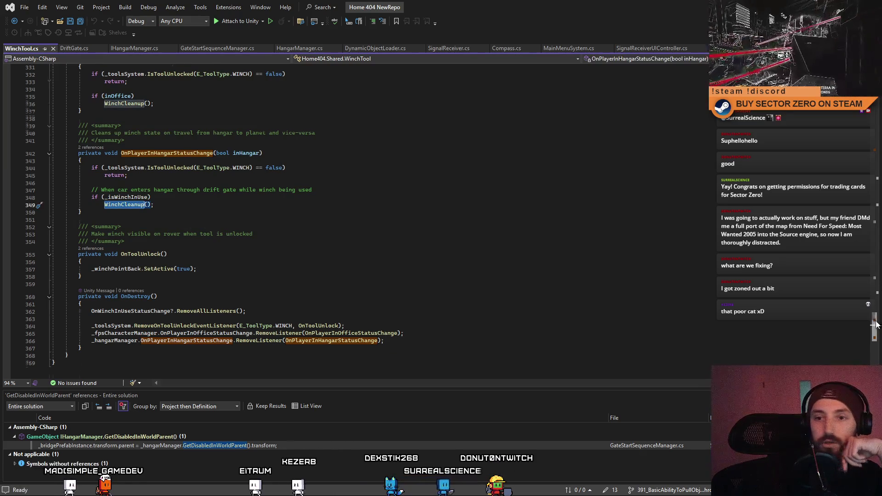
pyautogui.press('F12')
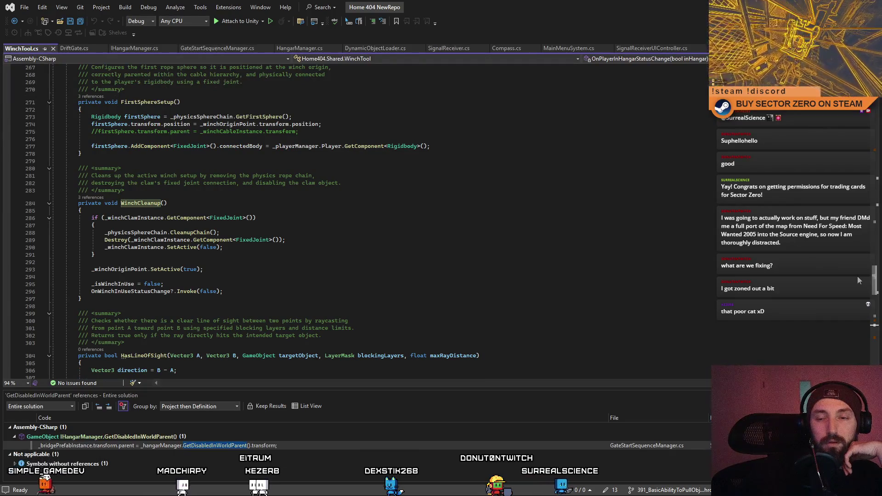
pyautogui.hotkey('ctrl', '-')
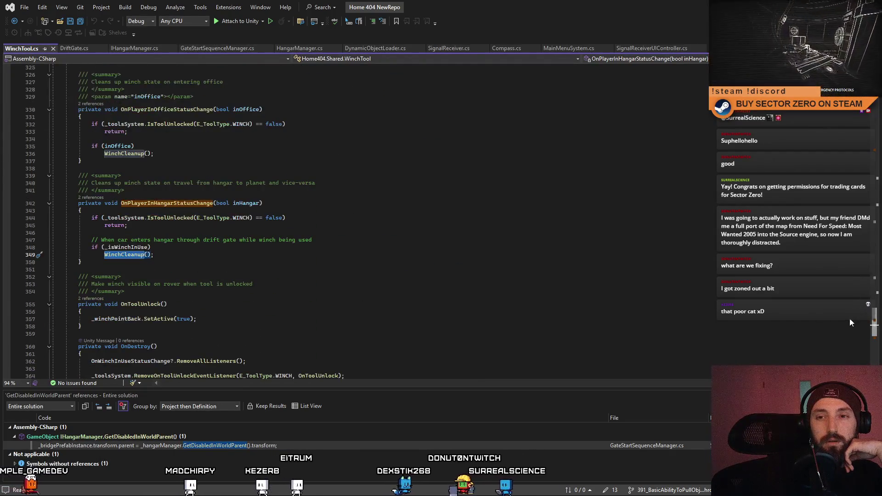
pyautogui.scroll(-7, 850, 318)
pyautogui.scroll(6, 844, 331)
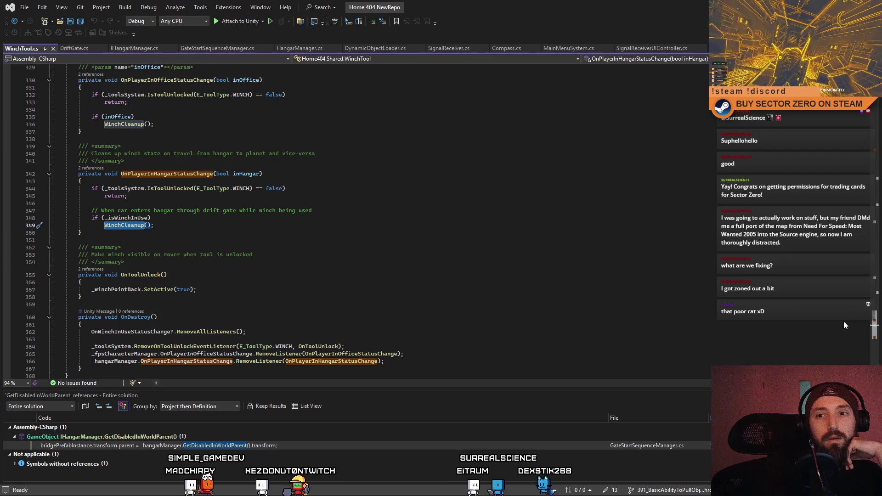
pyautogui.scroll(5, 843, 319)
pyautogui.scroll(9, 843, 310)
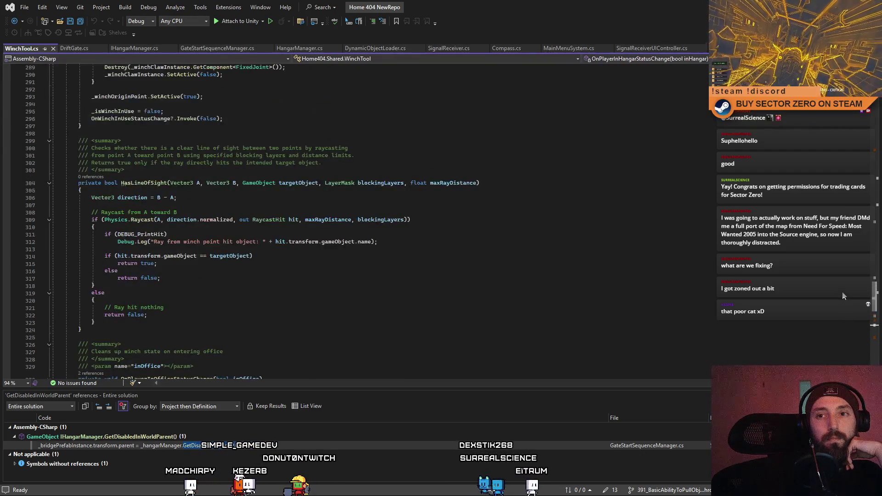
pyautogui.scroll(8, 843, 278)
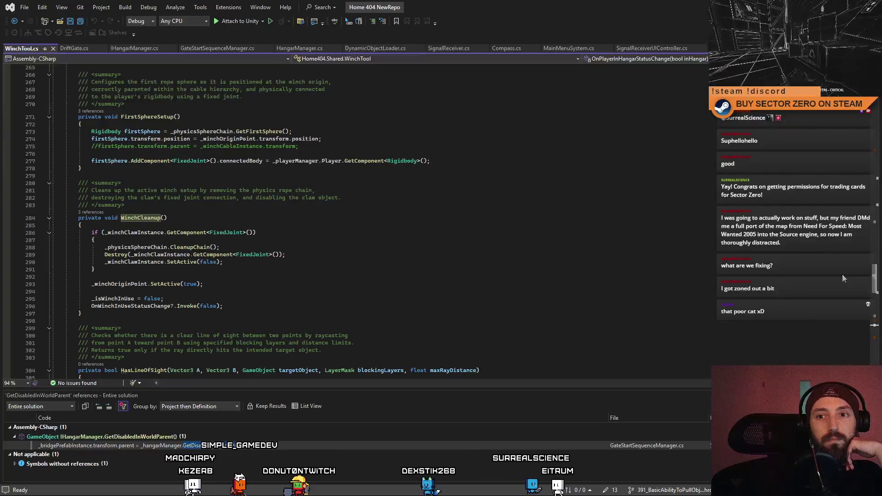
pyautogui.scroll(-6, 842, 275)
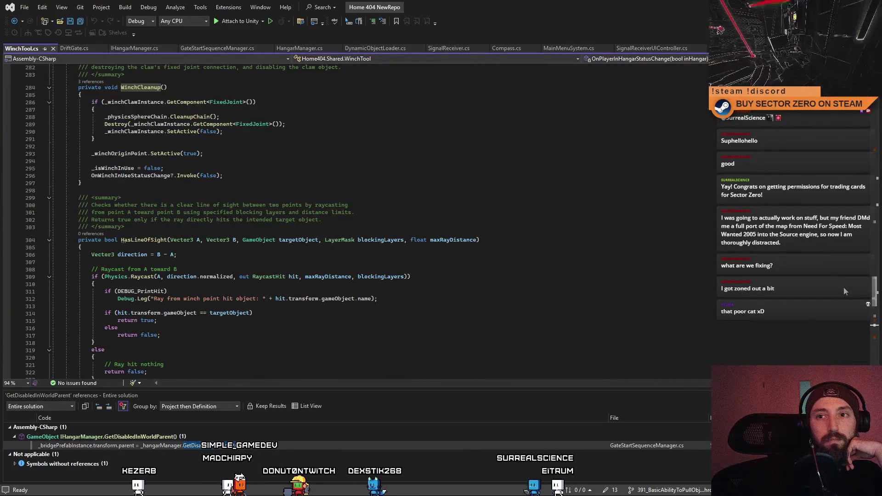
pyautogui.hotkey('ctrl', 'shift', 'Down')
pyautogui.hotkey('ctrl', 'shift', 'Down')
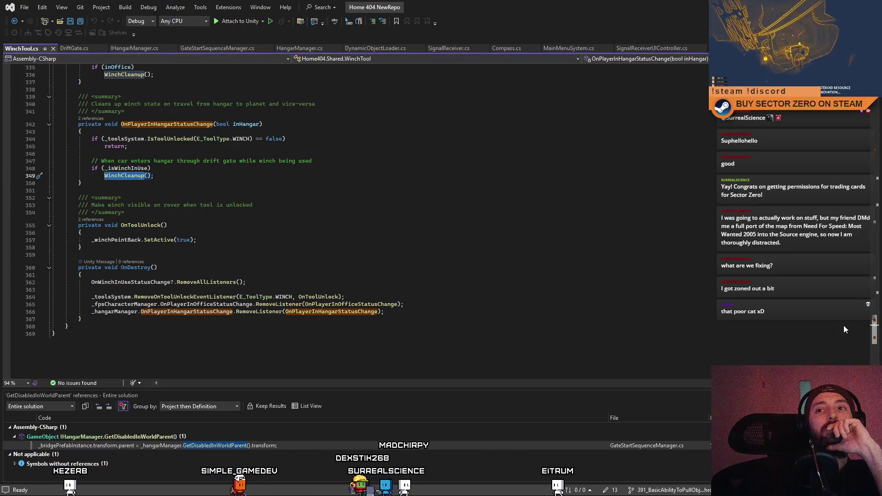
pyautogui.scroll(3, 844, 330)
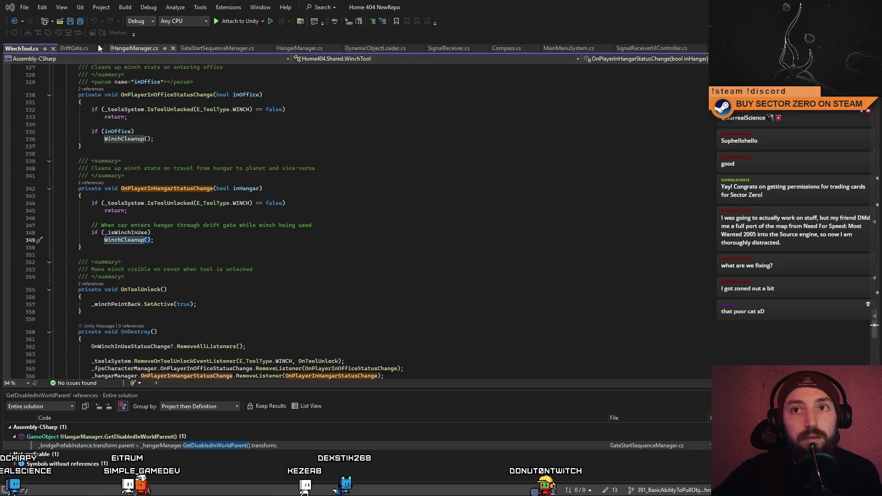
# - Switch back to DriftGate.cs and scroll up to its Start() method
pyautogui.click(71, 47)
pyautogui.click(834, 235)
pyautogui.scroll(3, 834, 239)
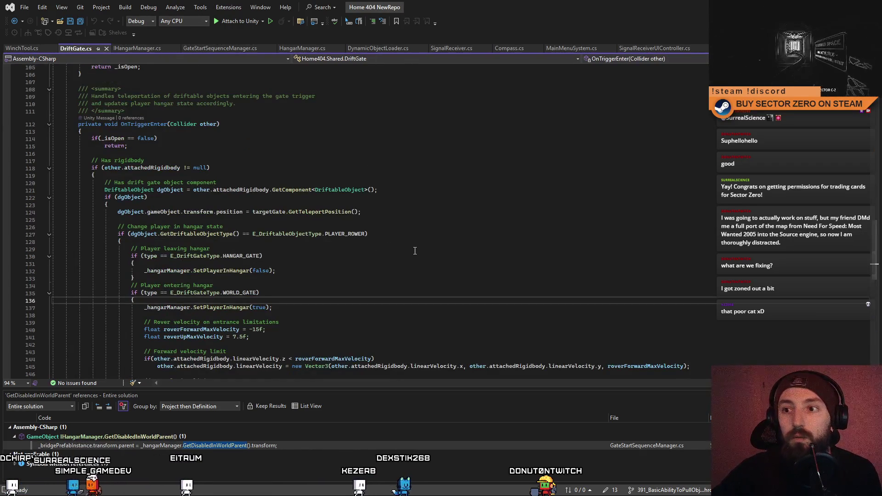
pyautogui.moveTo(875, 249); pyautogui.dragTo(871, 117)
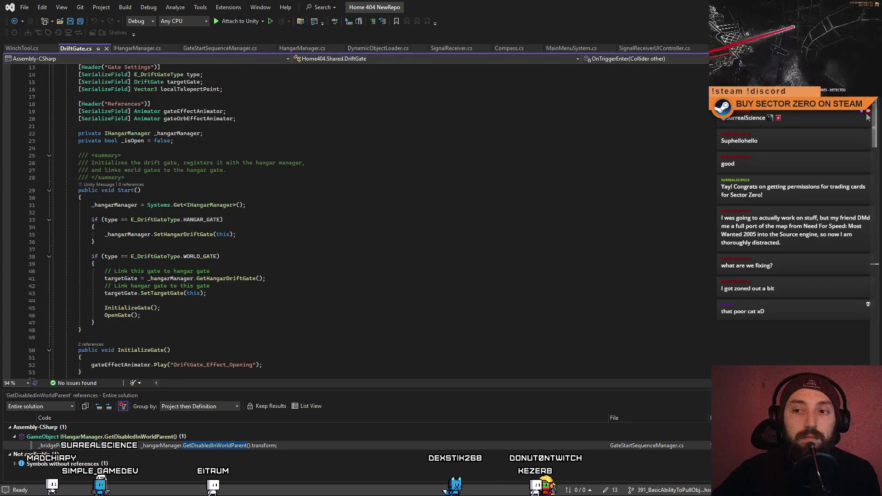